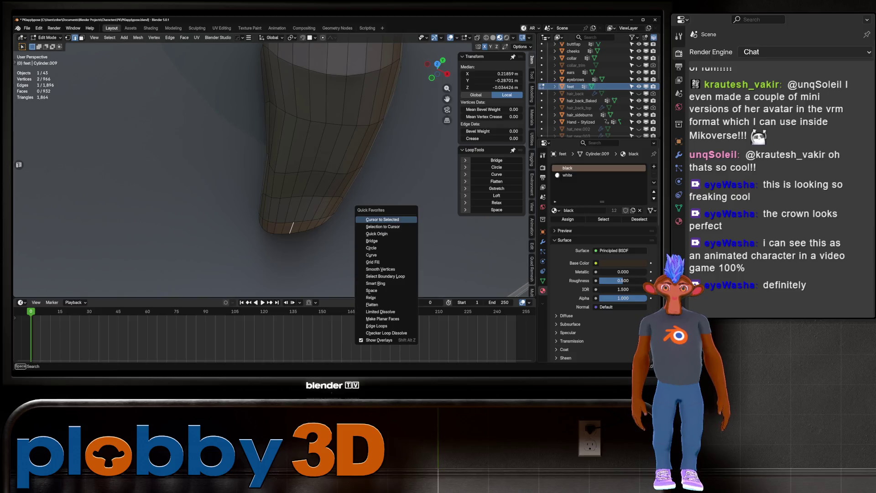
Add a UV sphere at the boot toe and shrink it to bell size, about 0.0183 m.
click(383, 220)
key(Tab)
key(shift+a)
mouse_move(374, 220)
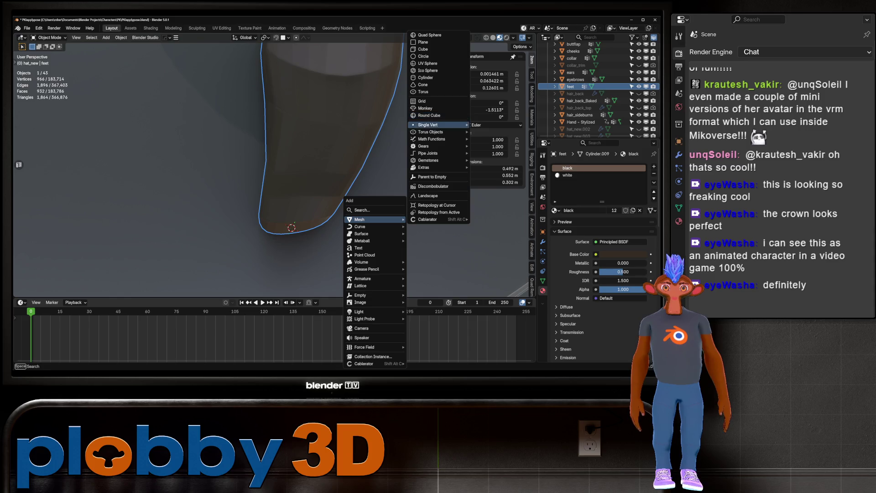
click(428, 64)
key(s)
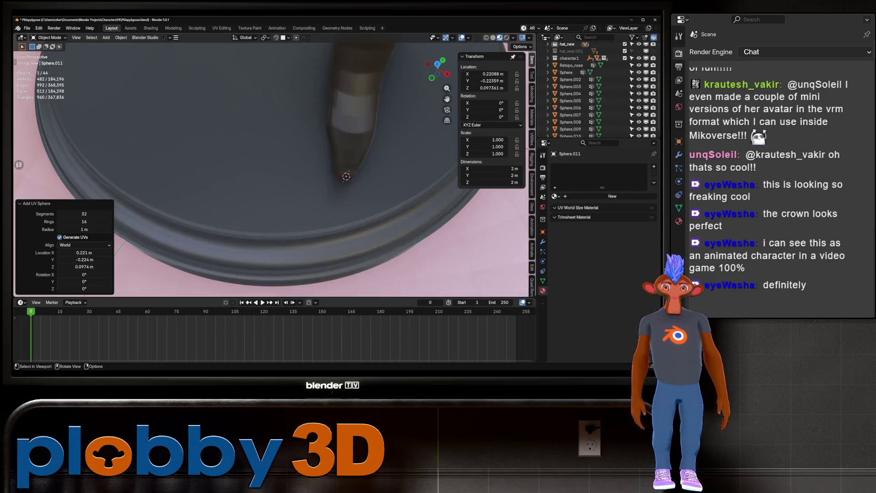
key(s)
click(361, 189)
key(KP_Decimal)
middle_drag(338, 196, 347, 191)
Lift the sphere off the toe and apply its scale.
key(g)
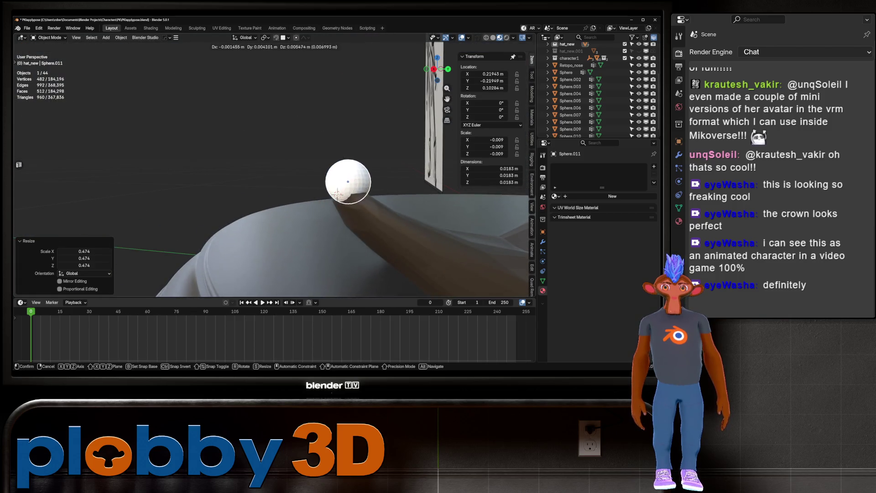
key(Return)
scroll(342, 171, down, 8)
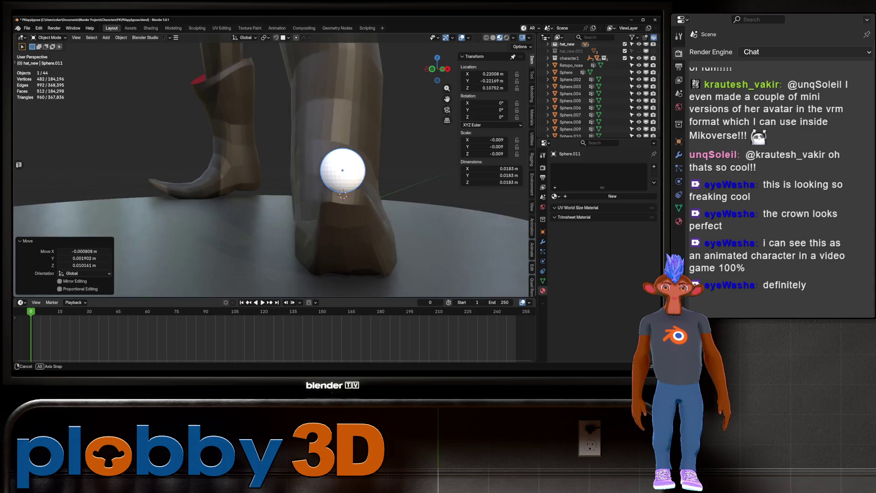
mouse_move(274, 165)
middle_down()
mouse_move(292, 164)
mouse_move(320, 201)
middle_up()
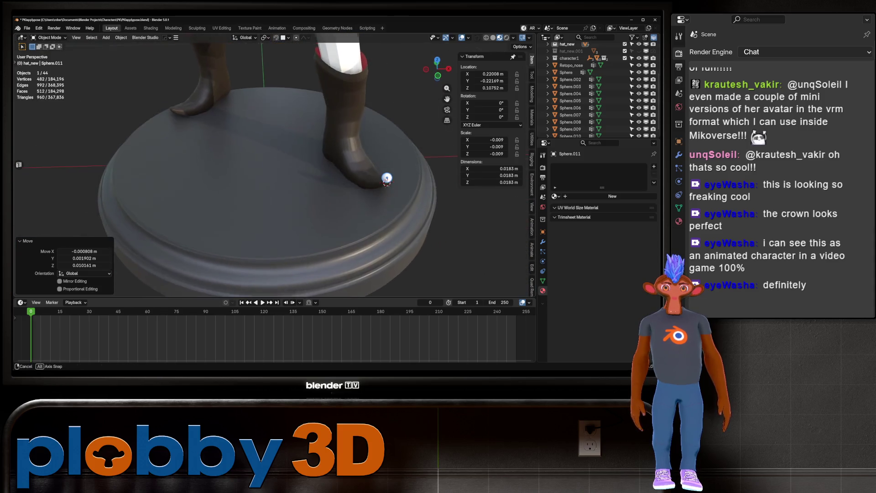
key(ctrl+a)
click(401, 177)
scroll(387, 178, up, 5)
middle_drag(386, 178, 372, 128)
scroll(384, 180, up, 3)
scroll(381, 150, up, 4)
key(Tab)
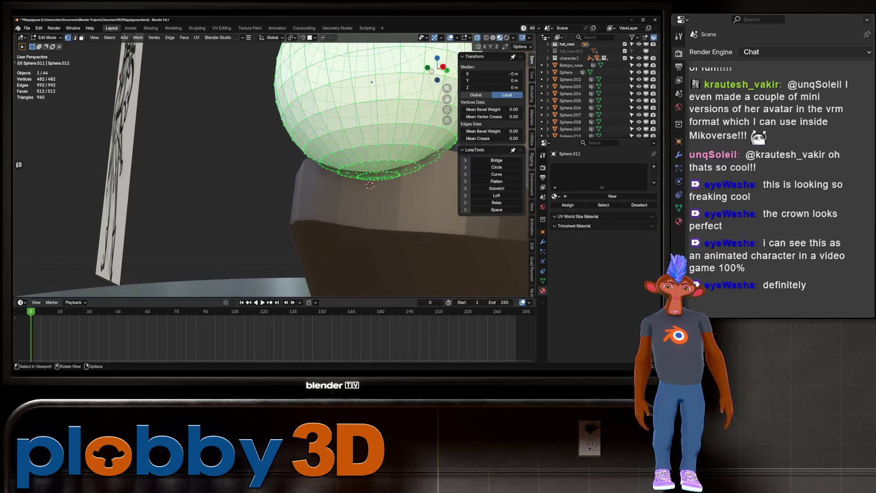
Set the sphere's origin to its bottom vertex.
click(378, 180)
right_click(378, 181)
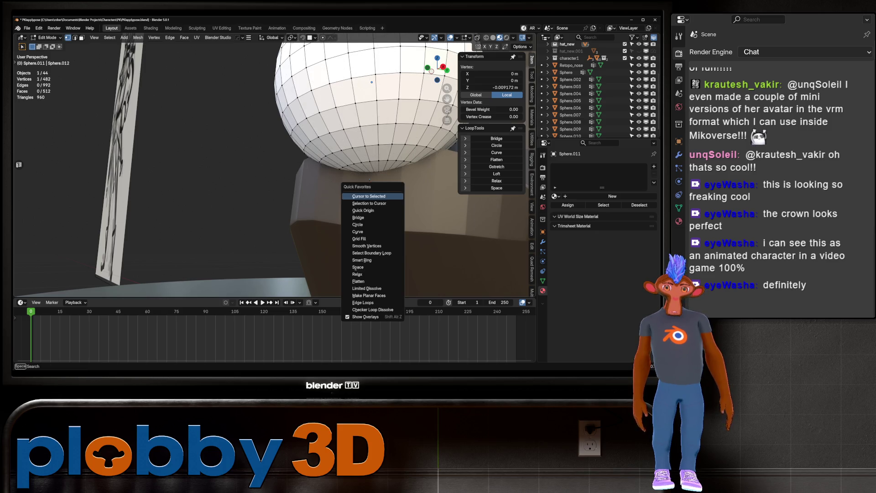
click(372, 208)
scroll(370, 182, down, 3)
middle_drag(371, 183, 392, 177)
key(Tab)
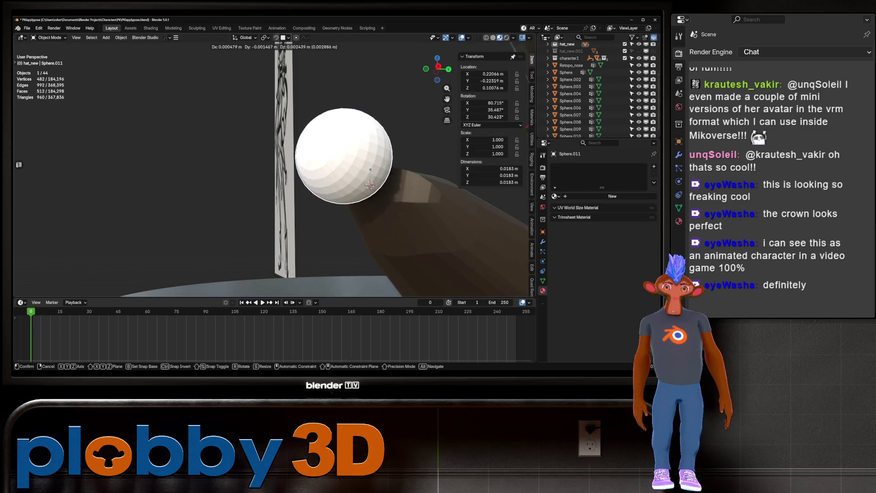
middle_drag(392, 177, 411, 172)
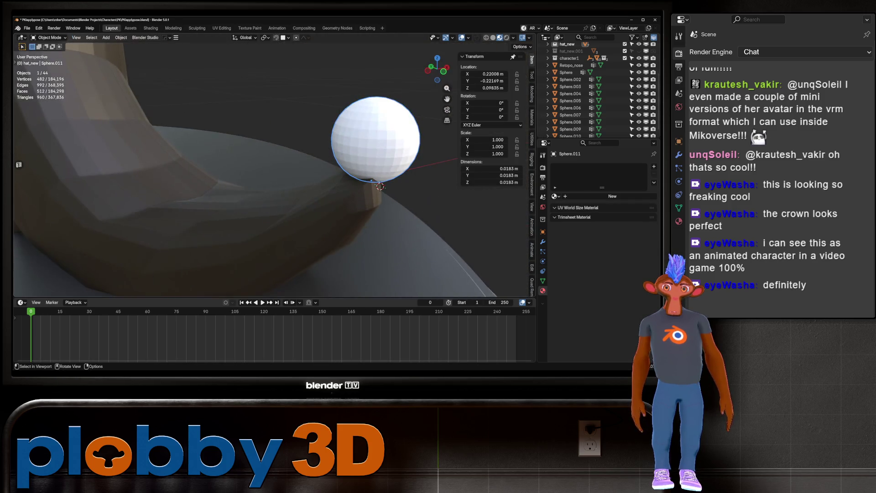
Snap the sphere onto the boot toe tip using Vertex snapping, then duplicate it.
click(285, 37)
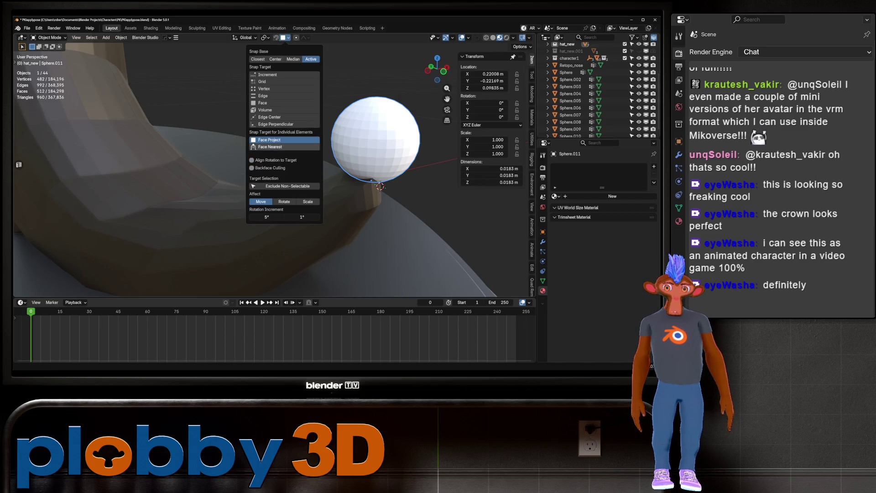
click(269, 89)
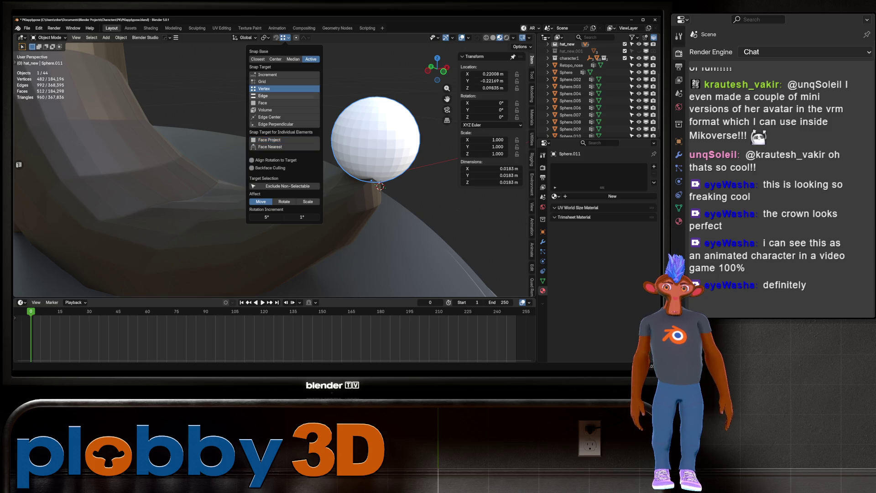
mouse_move(374, 192)
middle_down()
mouse_move(347, 185)
mouse_move(206, 204)
middle_up()
key(g)
click(369, 171)
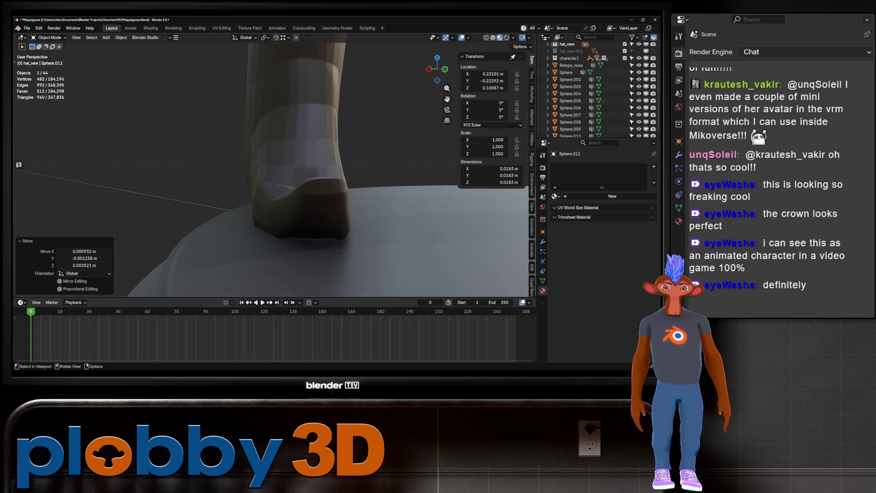
key(shift+d)
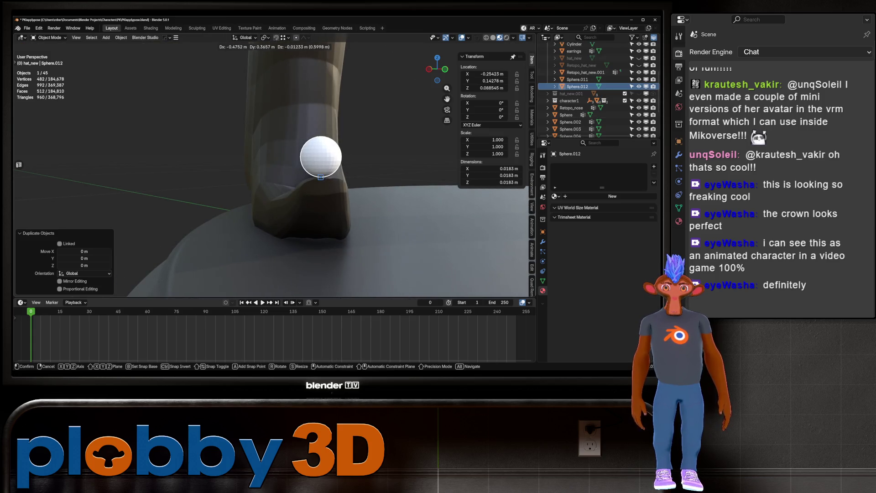
Drop the duplicate sphere and settle the first sphere slightly lower on its toe.
click(323, 178)
mouse_move(323, 178)
middle_down()
mouse_move(283, 181)
mouse_move(260, 137)
mouse_move(279, 155)
mouse_move(288, 187)
mouse_move(269, 197)
mouse_move(284, 183)
middle_up()
scroll(283, 180, down, 5)
scroll(259, 137, up, 5)
click(288, 129)
key(g)
click(299, 181)
Move the second sphere to the other boot toe and shade both spheres smooth.
scroll(270, 196, up, 5)
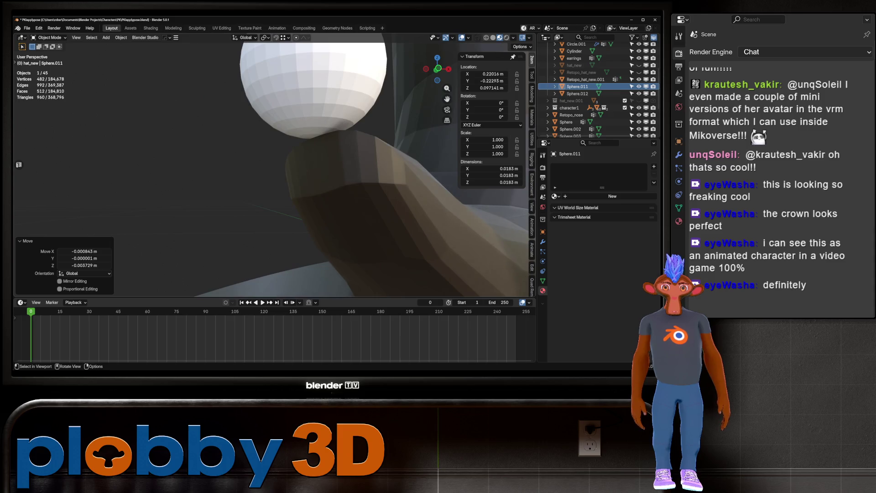
scroll(292, 137, down, 5)
click(395, 150)
key(g)
click(396, 150)
scroll(396, 150, up, 2)
middle_drag(396, 151, 388, 137)
shift+click(168, 156)
right_click(397, 154)
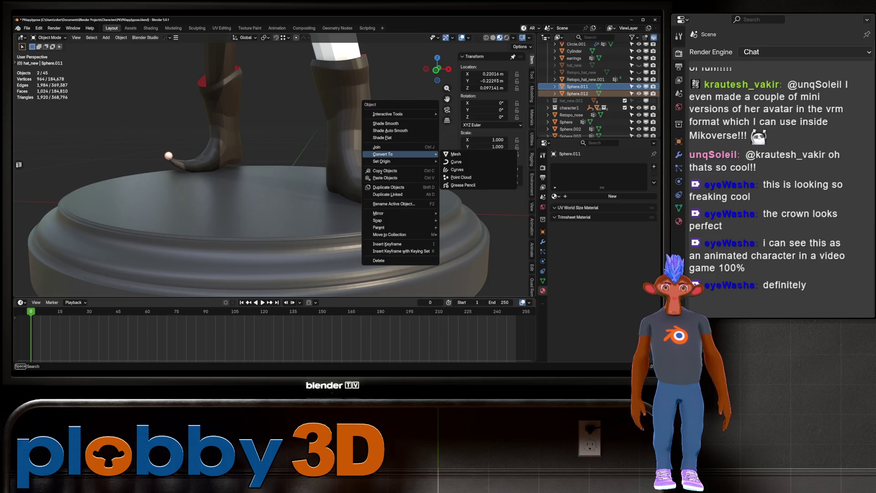
click(386, 124)
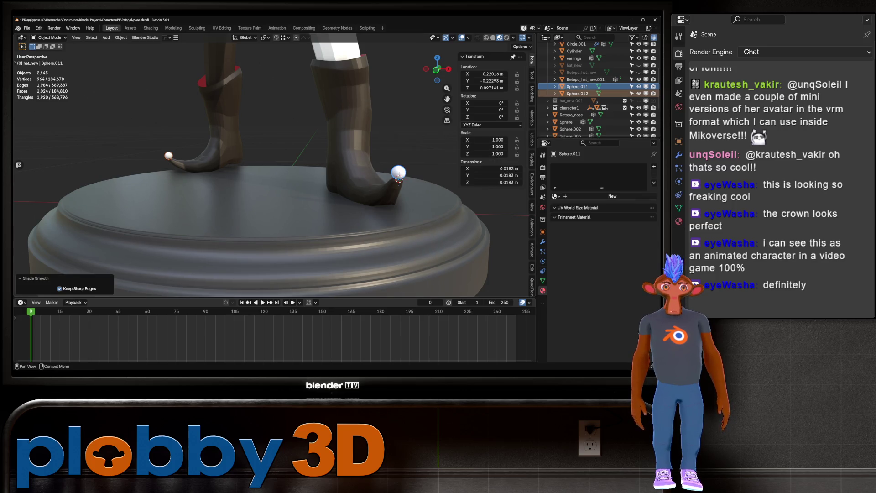
Assign the existing gold material to both boot-toe spheres.
click(556, 196)
click(594, 228)
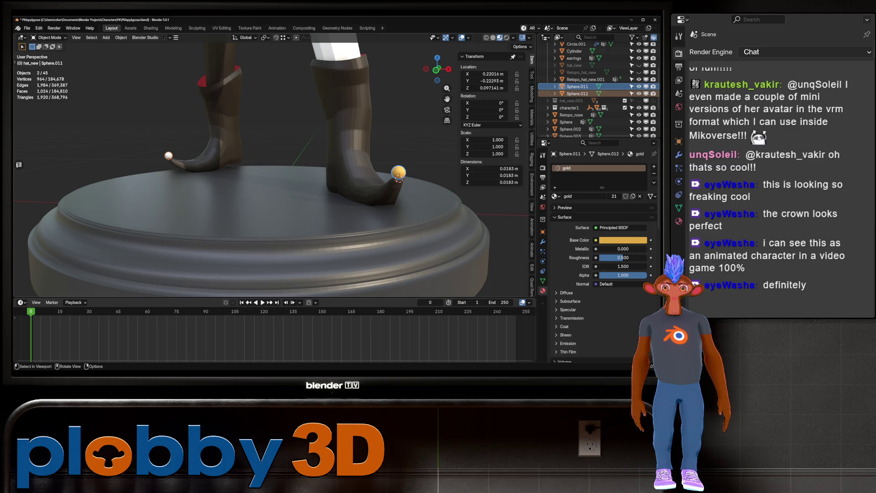
shift+click(398, 177)
click(555, 196)
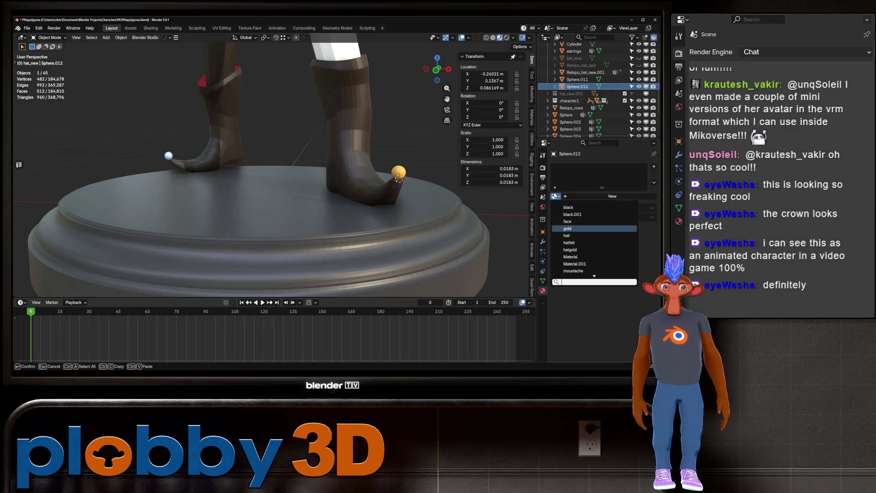
click(576, 238)
Reset the 3D cursor to the world origin and frame the whole character.
mouse_move(347, 182)
ctrl+middle_down()
mouse_move(347, 215)
mouse_move(320, 203)
mouse_move(363, 200)
ctrl+middle_up()
key(q)
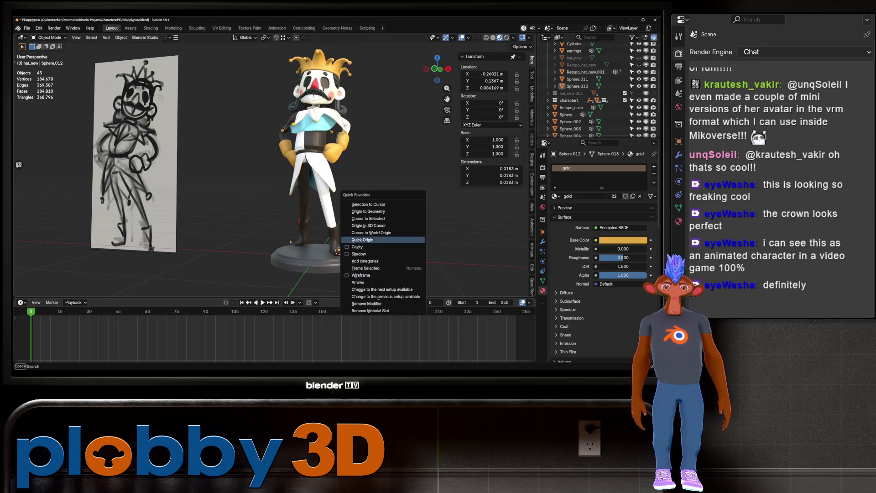
click(371, 233)
key(shift+c)
mouse_move(320, 205)
ctrl+middle_down()
mouse_move(319, 178)
mouse_move(319, 219)
ctrl+middle_up()
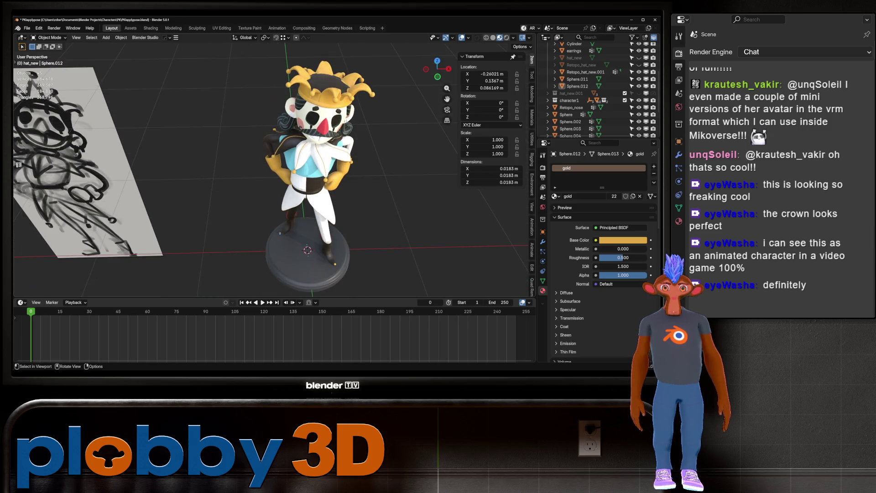
click(319, 155)
middle_drag(319, 155, 320, 137)
key(alt+a)
key(Home)
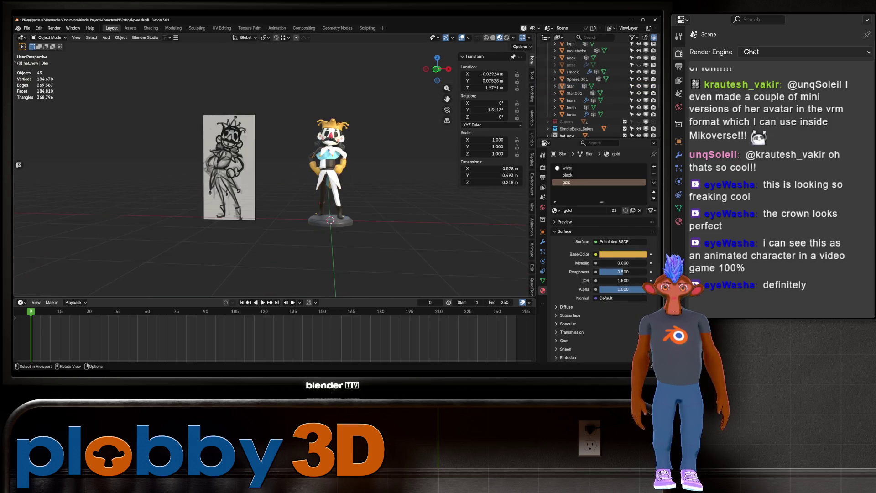
middle_drag(319, 183, 502, 183)
Box-select the whole character, then force-close the frozen Blender and restart it.
drag(316, 71, 402, 290)
key(KP_Decimal)
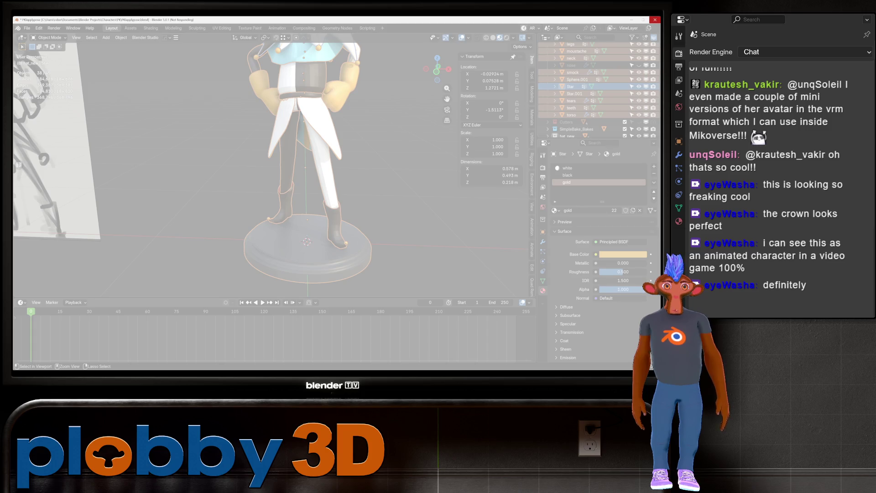
click(655, 20)
click(318, 201)
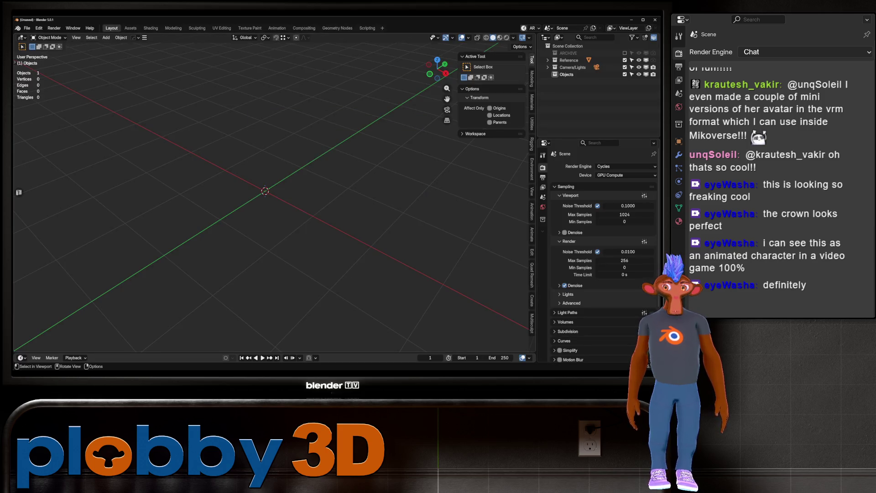
Recover the newest autosave file and select the bell sphere on the boot toe.
click(27, 28)
mouse_move(45, 65)
click(113, 71)
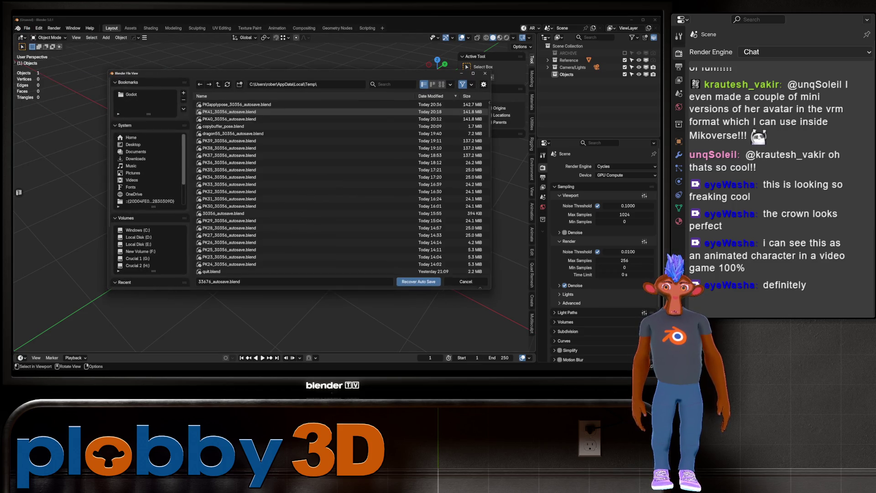
click(230, 104)
key(Return)
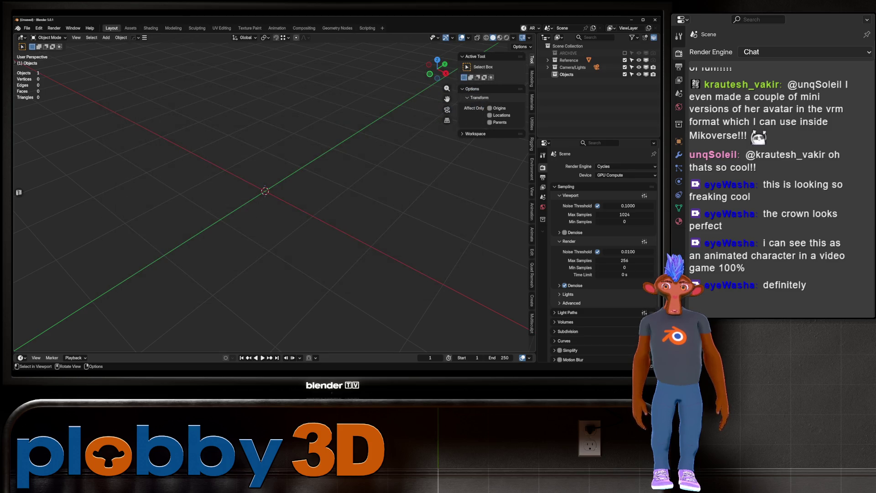
mouse_move(265, 192)
middle_down()
mouse_move(272, 220)
mouse_move(378, 241)
middle_up()
click(378, 241)
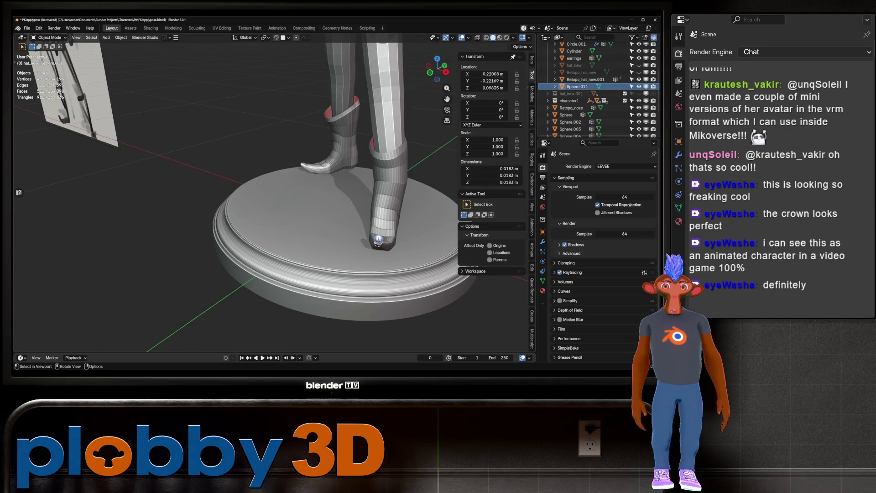
Duplicate the boot-toe sphere and place the copy nearby.
key(KP_Decimal)
mouse_move(274, 192)
middle_down()
mouse_move(328, 200)
mouse_move(333, 224)
mouse_move(357, 233)
middle_up()
key(shift+d)
key(Escape)
scroll(319, 219, down, 5)
key(g)
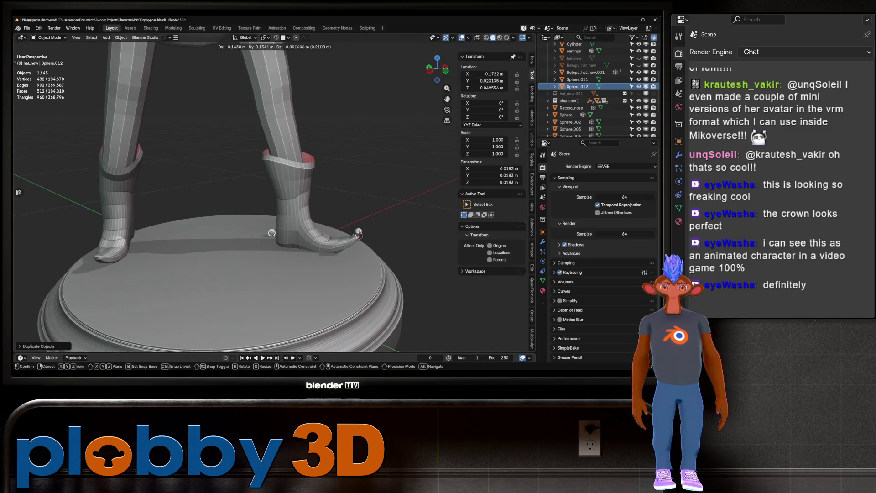
click(359, 232)
Switch snapping to Vertex and snap the copied ball onto the other boot tip.
click(288, 37)
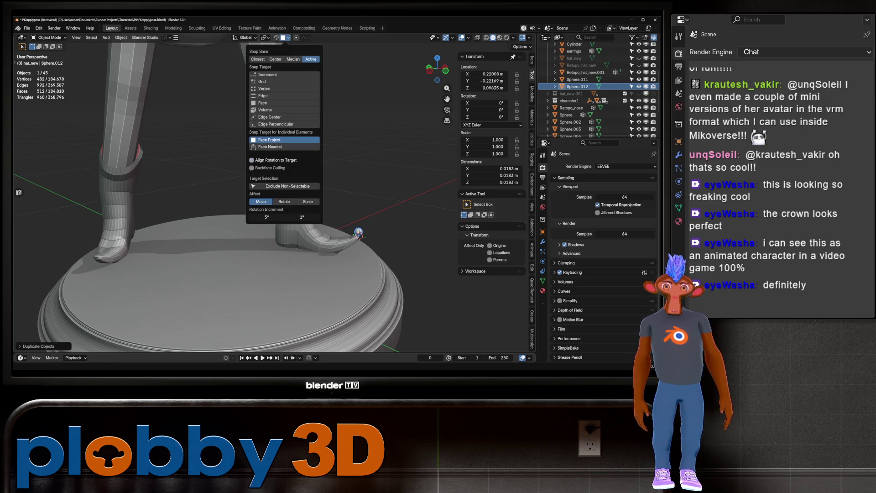
click(264, 81)
click(264, 88)
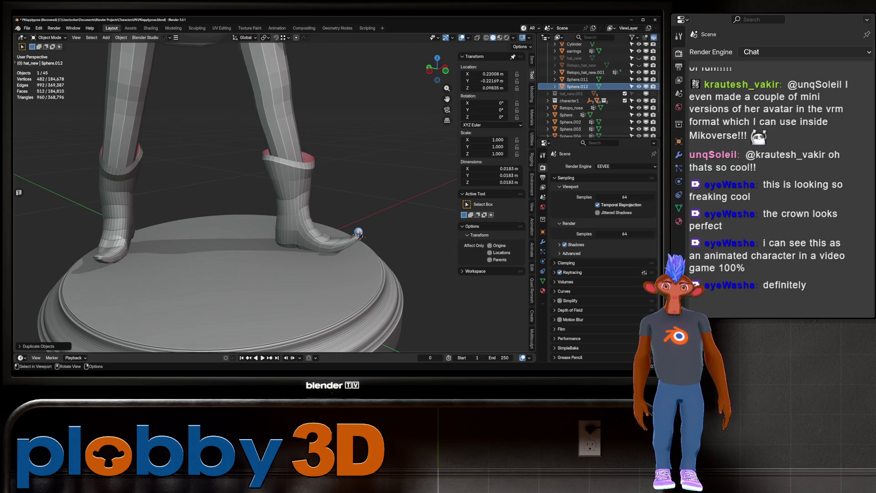
key(g)
click(97, 252)
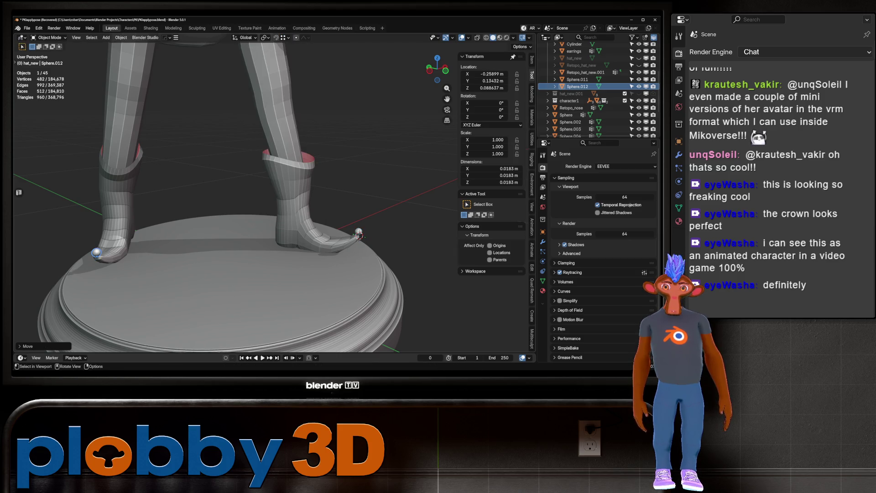
scroll(228, 205, up, 3)
middle_drag(228, 205, 242, 201)
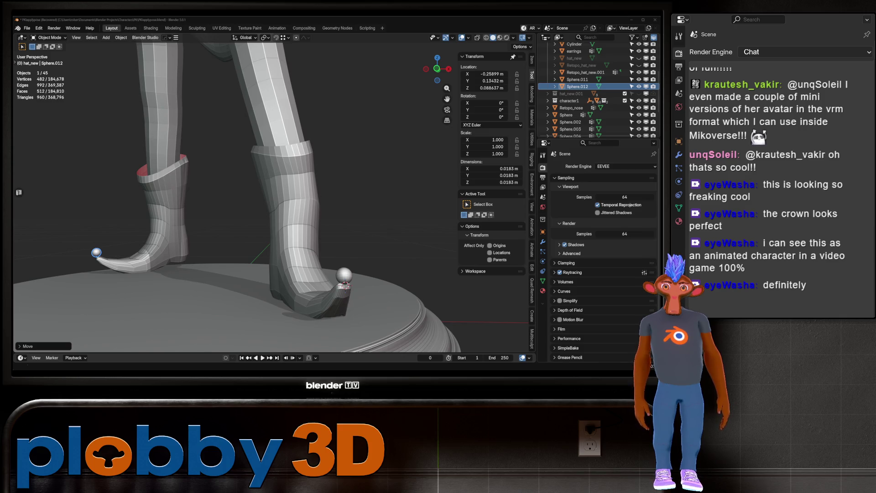
scroll(273, 206, down, 3)
scroll(274, 205, up, 2)
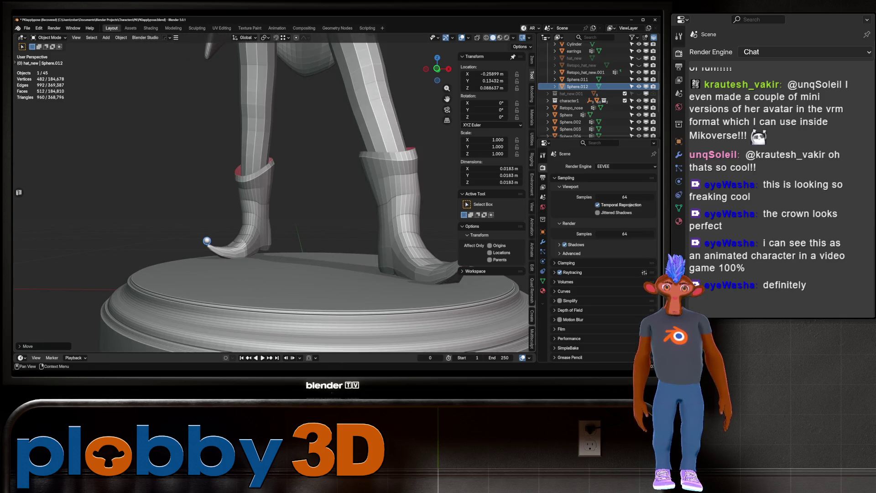
Give both boot-tip balls, Sphere.011 and Sphere.012, the gold material.
click(542, 290)
click(556, 196)
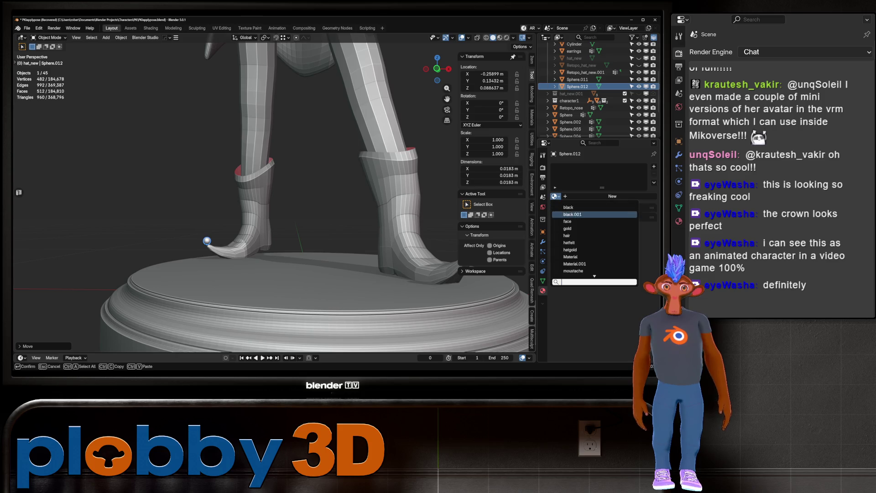
click(575, 228)
middle_drag(273, 206, 237, 203)
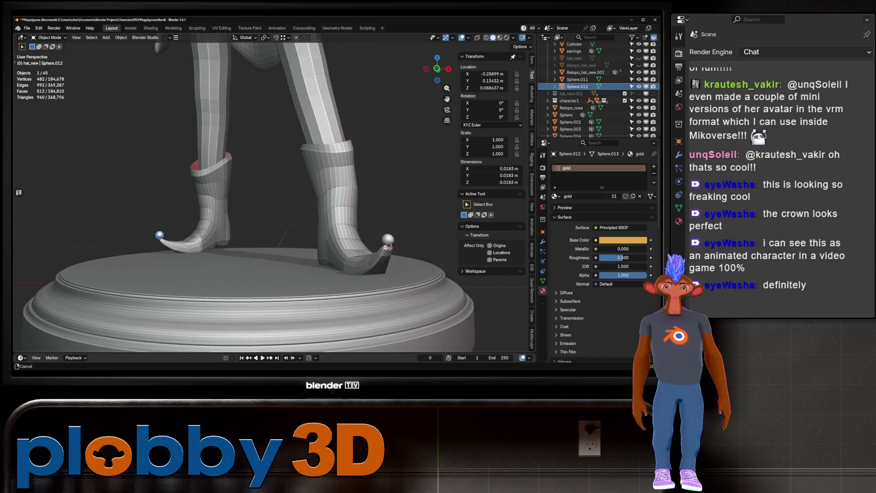
click(388, 239)
click(556, 196)
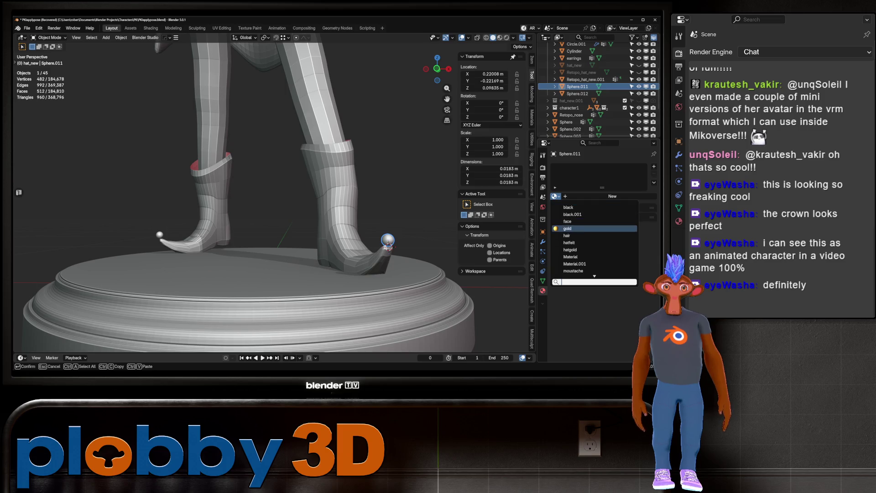
click(576, 228)
Nudge one boot-tip ball into a better position on its toe.
mouse_move(388, 240)
middle_down()
mouse_move(320, 215)
mouse_move(205, 197)
middle_up()
scroll(274, 205, down, 3)
middle_drag(274, 205, 205, 196)
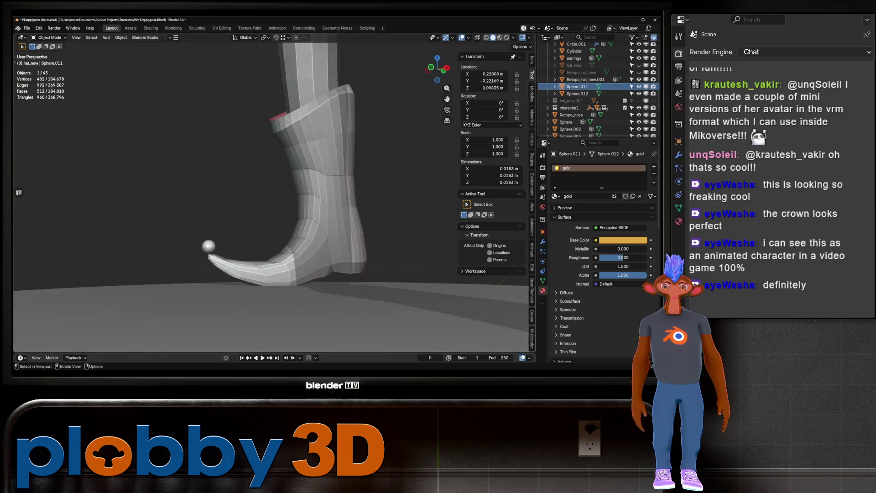
scroll(205, 196, up, 4)
click(135, 271)
key(g)
click(255, 227)
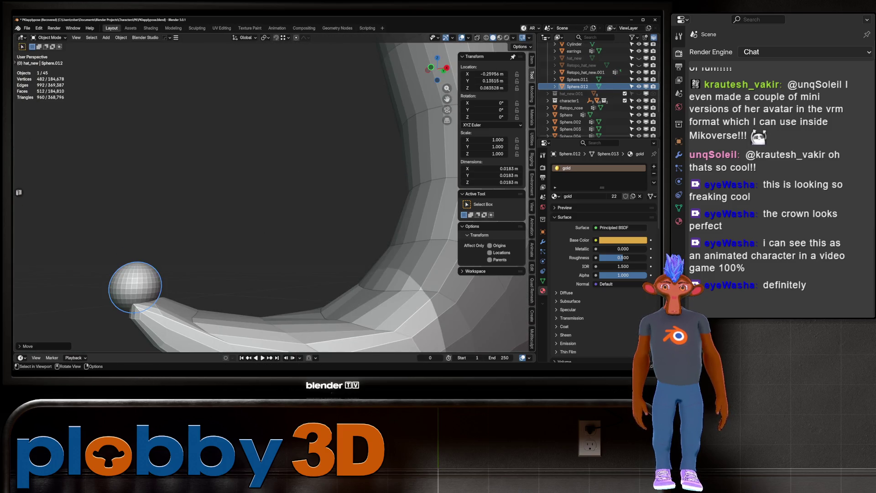
key(KP_Decimal)
scroll(255, 227, down, 10)
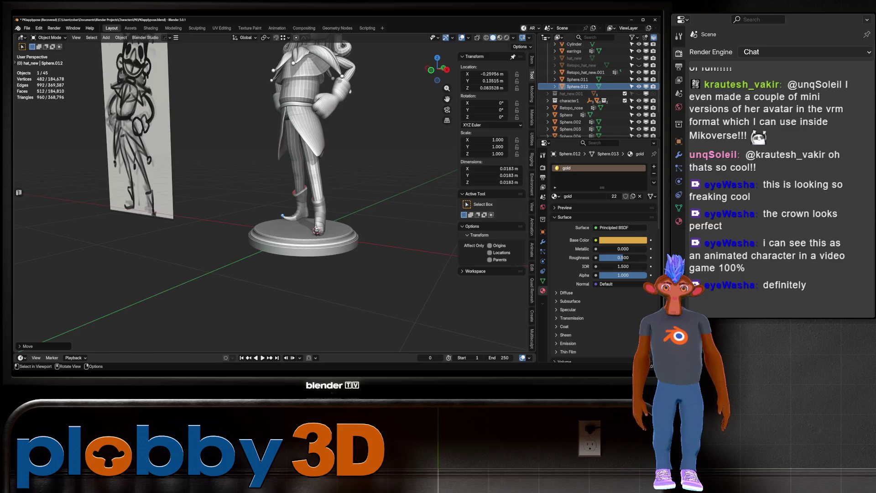
Hide the round Cylinder base.
click(319, 226)
key(KP_Decimal)
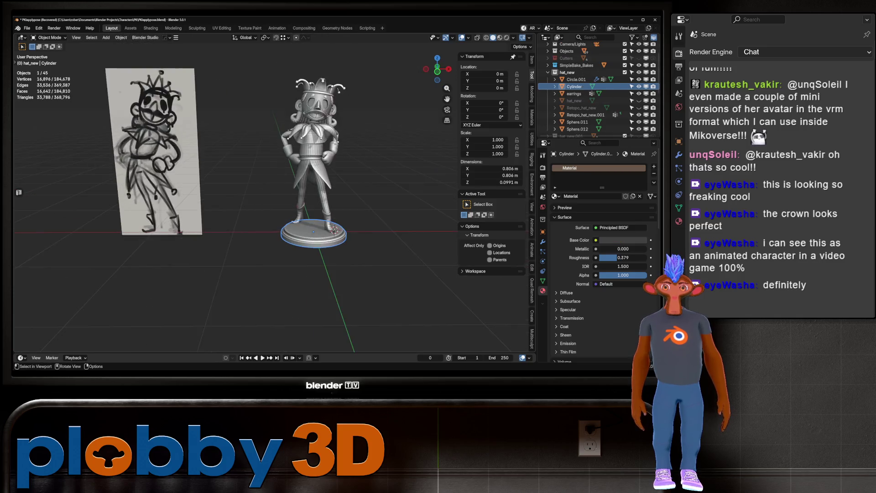
key(h)
scroll(274, 206, down, 8)
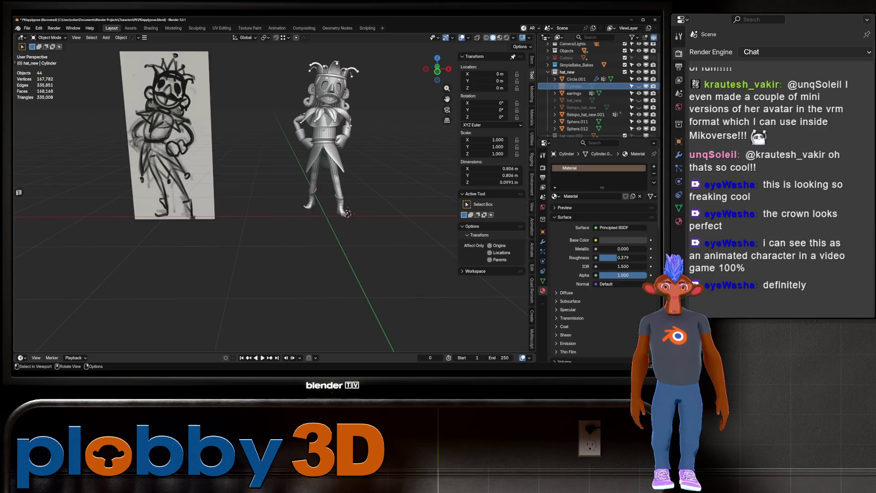
scroll(292, 205, up, 3)
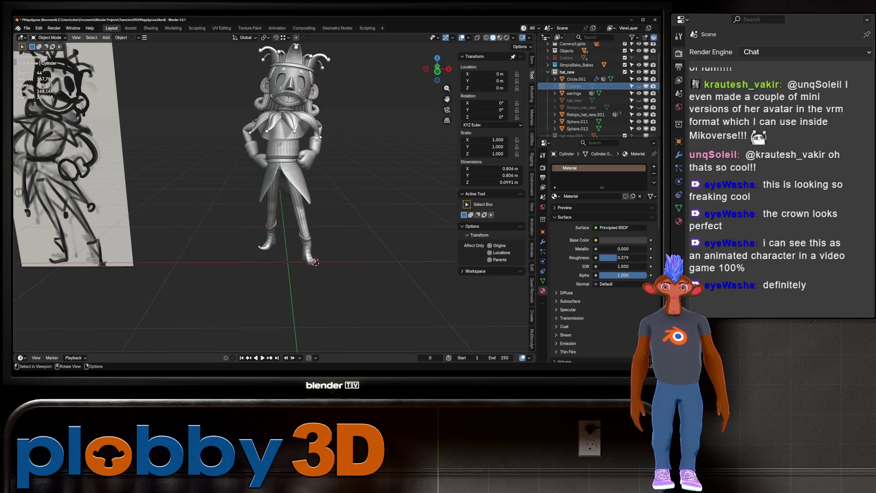
scroll(292, 78, up, 1)
Add a level-1 Subdivision Surface to the crown.
click(292, 73)
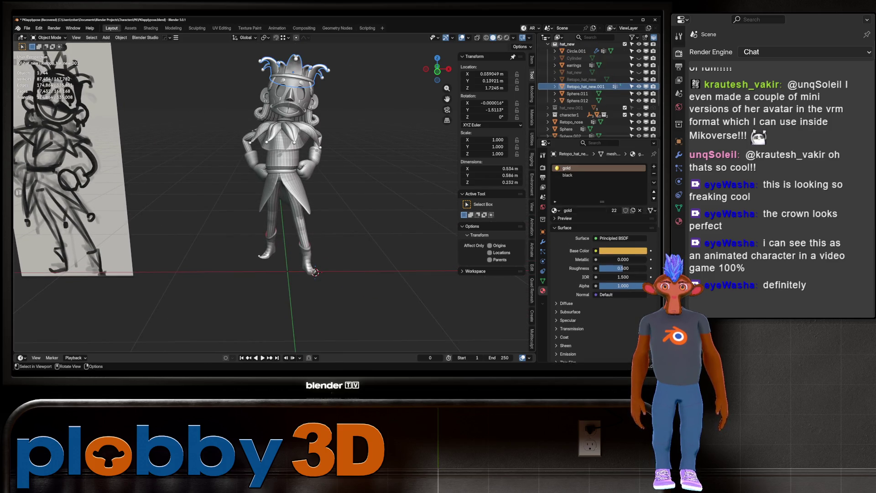
scroll(292, 75, up, 4)
mouse_move(293, 191)
middle_down()
mouse_move(237, 192)
mouse_move(298, 192)
middle_up()
scroll(237, 192, up, 3)
key(ctrl+1)
scroll(298, 191, up, 2)
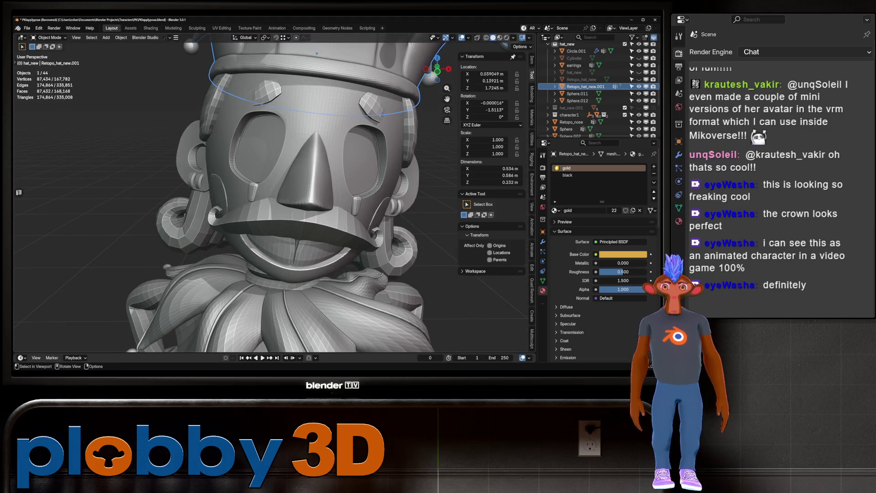
Give the moustache a Subdivision Surface raised to level 3.
click(296, 151)
key(KP_Decimal)
click(320, 137)
key(KP_Decimal)
key(ctrl+1)
key(ctrl+2)
key(ctrl+3)
scroll(321, 138, down, 1)
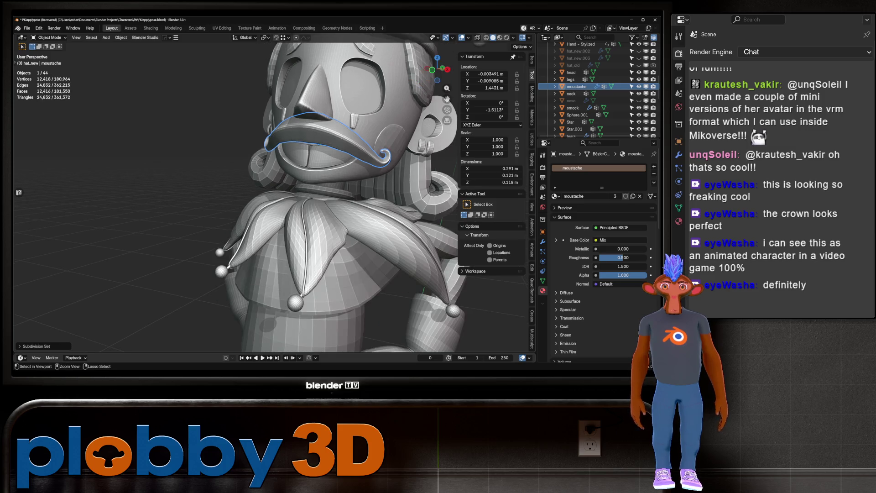
middle_drag(319, 205, 228, 206)
click(543, 241)
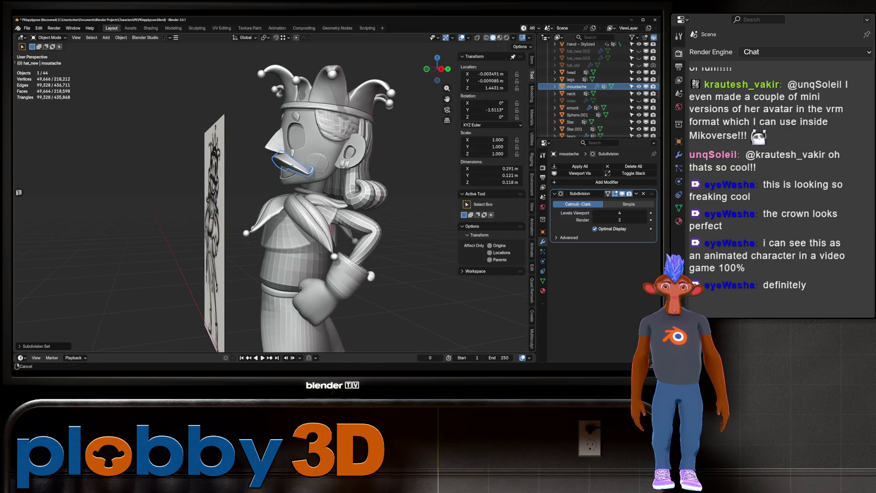
Add a level-1 Subdivision Surface to the back hair piece, hair_back_Baked.
click(352, 150)
middle_drag(348, 170, 311, 173)
key(ctrl+1)
Add a Displace modifier to the moustache after its Subdivision.
click(311, 173)
scroll(305, 169, up, 6)
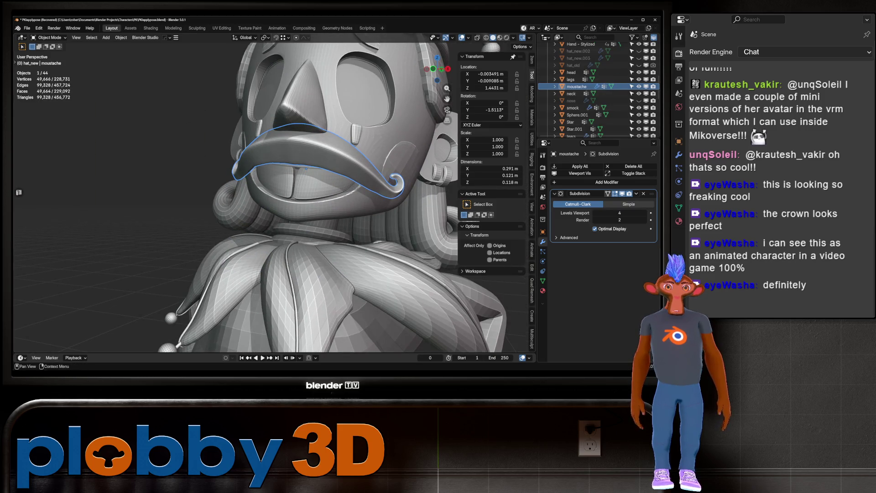
click(578, 182)
mouse_move(568, 202)
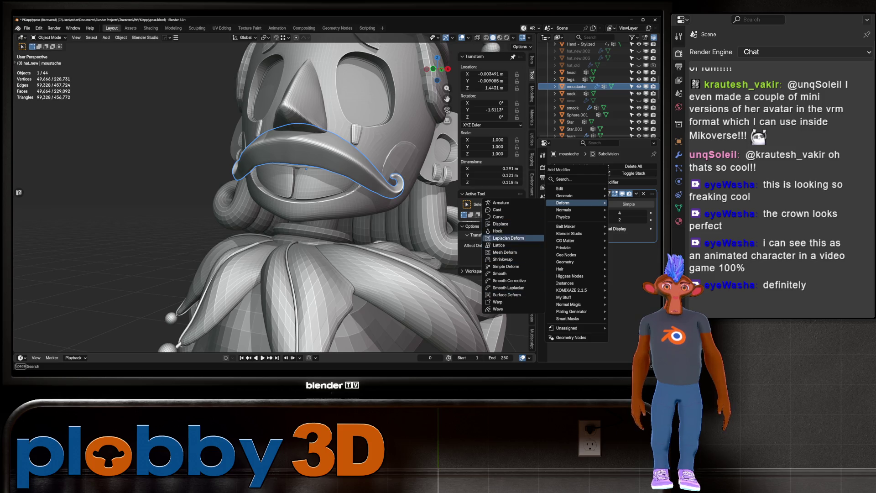
click(501, 223)
Assign Texture to the moustache's Displace modifier and set its strength to 0.001.
click(557, 267)
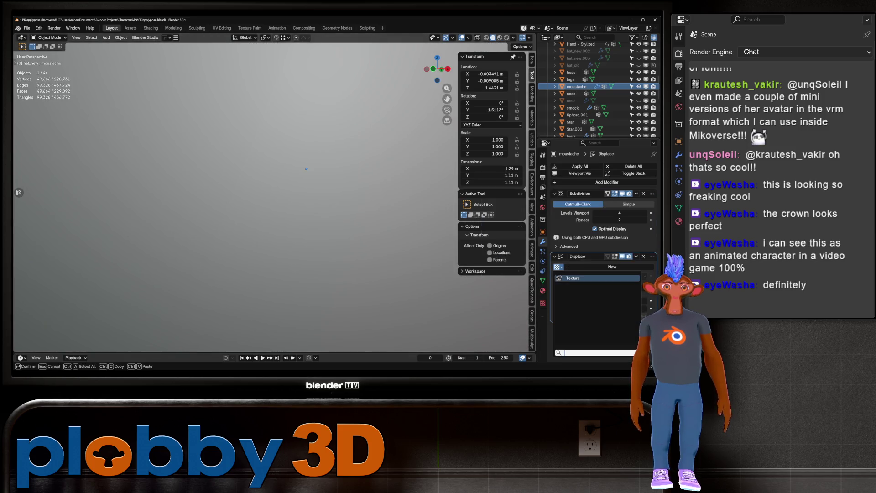
click(575, 278)
key(KP_Decimal)
middle_drag(308, 176, 328, 200)
click(621, 292)
text(0.001)
key(Return)
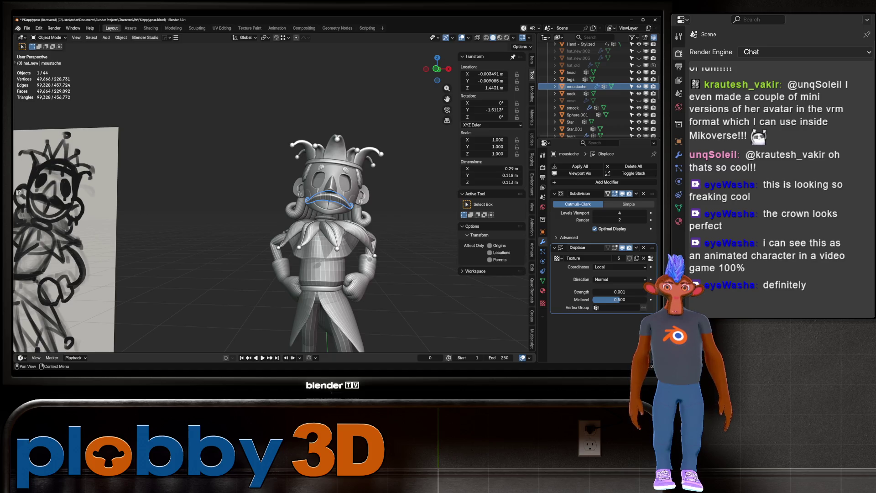
key(KP_Decimal)
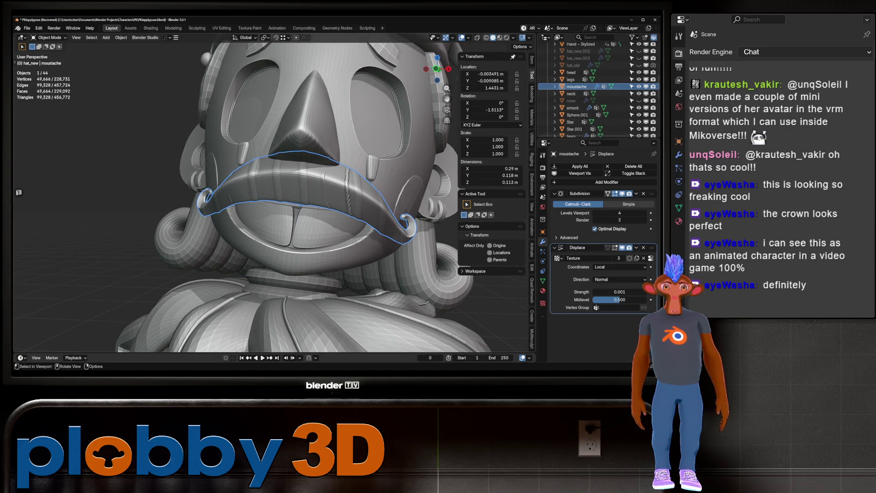
Map the moustache displacement with UV coordinates using UVMap, then orbit to inspect it.
click(620, 267)
click(612, 299)
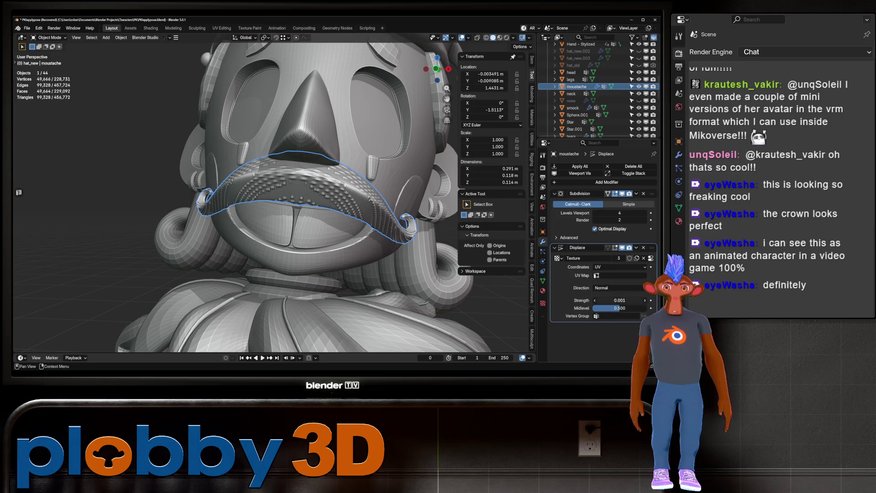
click(620, 275)
click(607, 286)
middle_drag(274, 274, 484, 269)
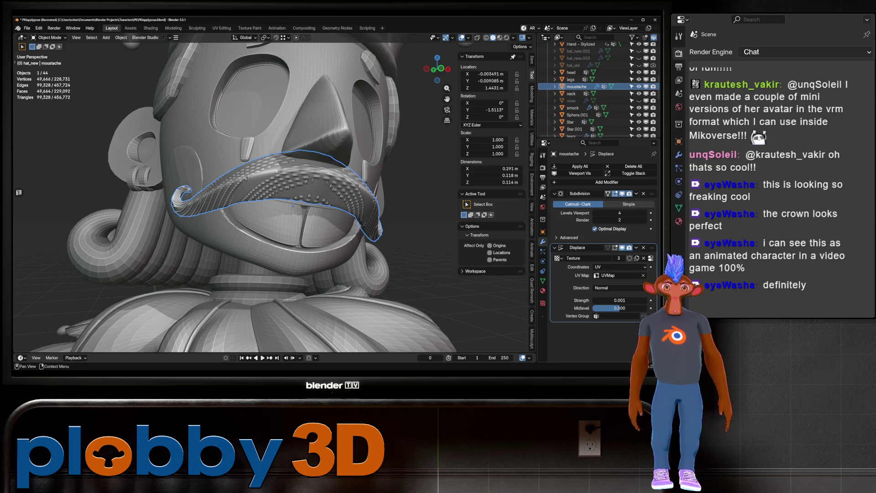
middle_drag(292, 206, 219, 207)
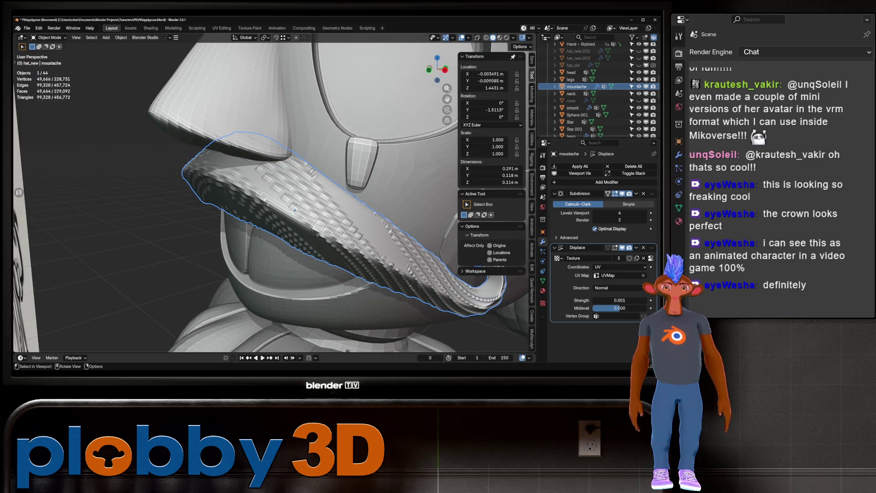
middle_drag(294, 210, 274, 211)
Try a stronger displacement strength, cancel it, and keep the strength at 0.001.
drag(620, 301, 589, 300)
key(Escape)
click(620, 300)
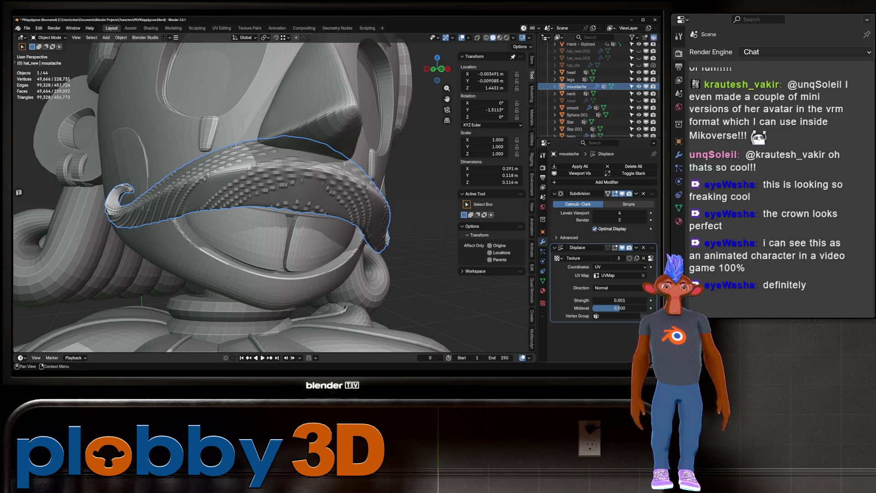
double_click(606, 300)
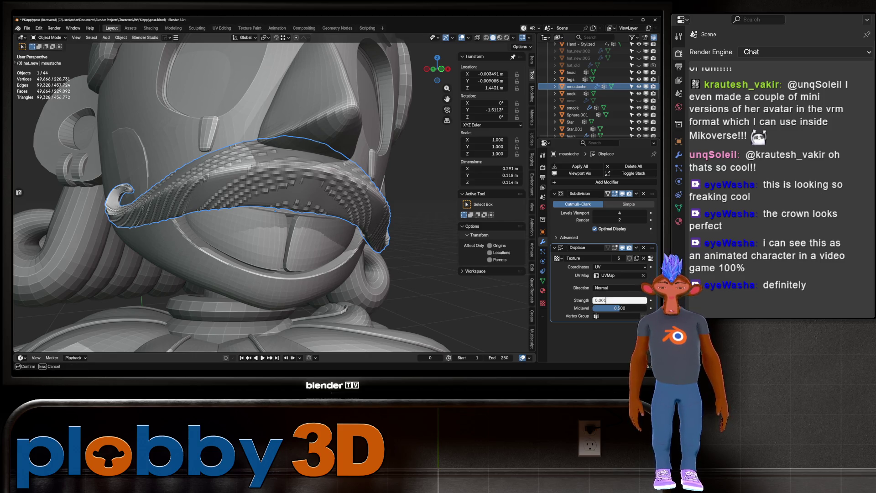
key(Return)
middle_drag(255, 197, 425, 205)
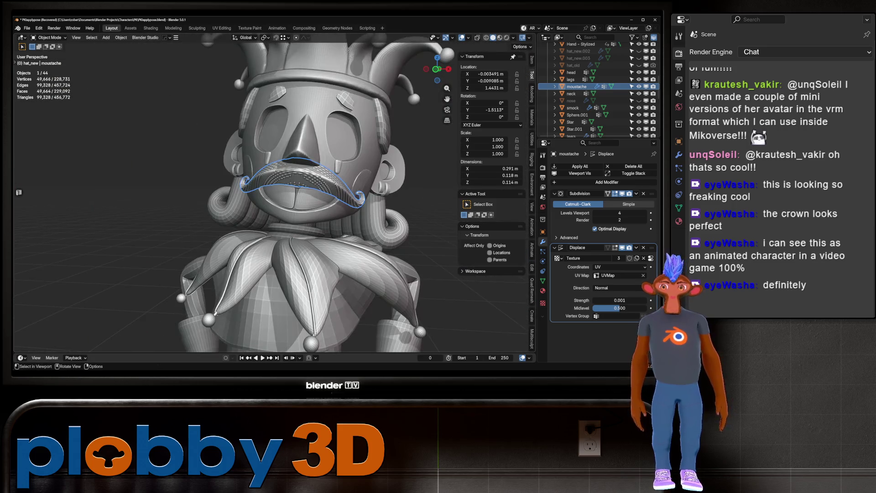
middle_drag(320, 197, 365, 199)
scroll(297, 159, up, 4)
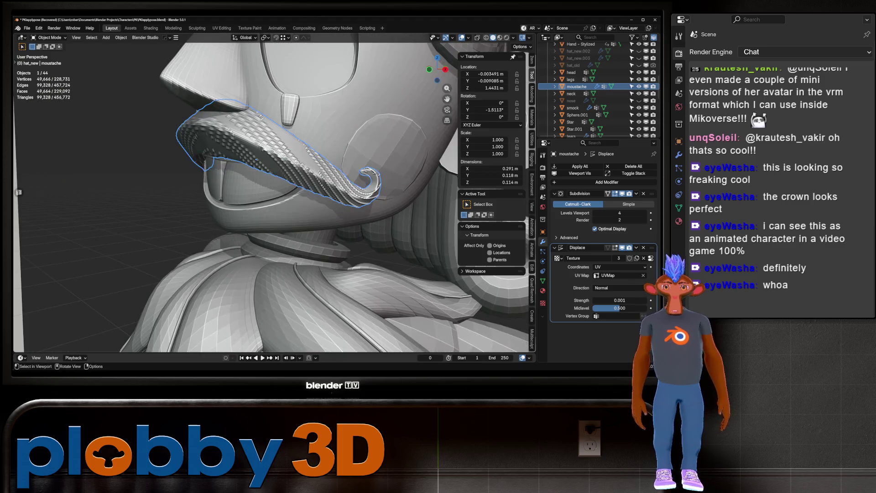
Reassign Texture to the displacement, then undo to strip the displacement from the moustache.
click(557, 258)
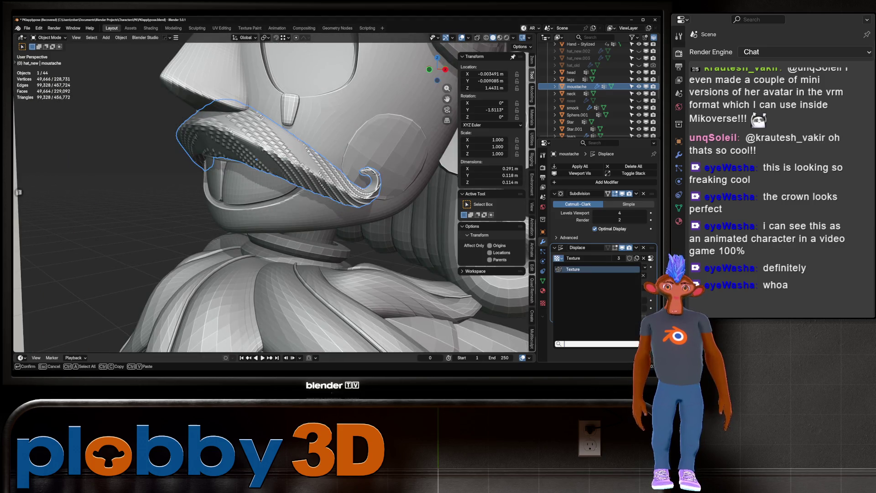
click(576, 269)
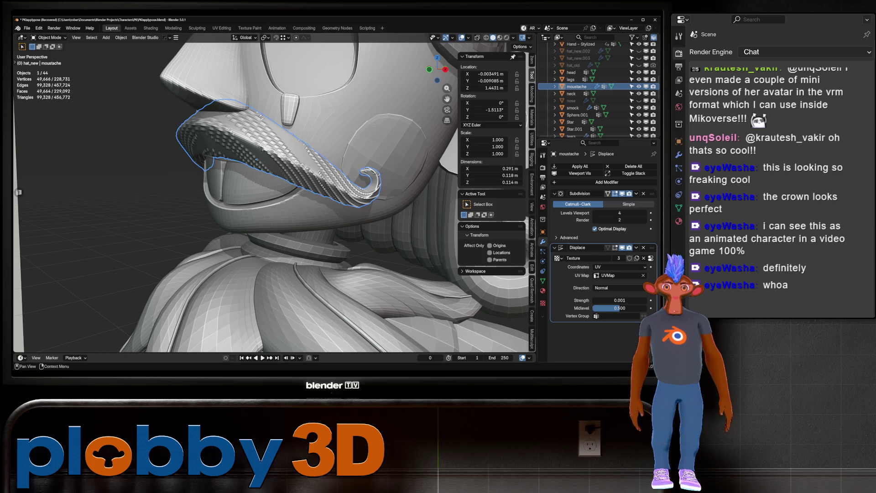
key(ctrl+z)
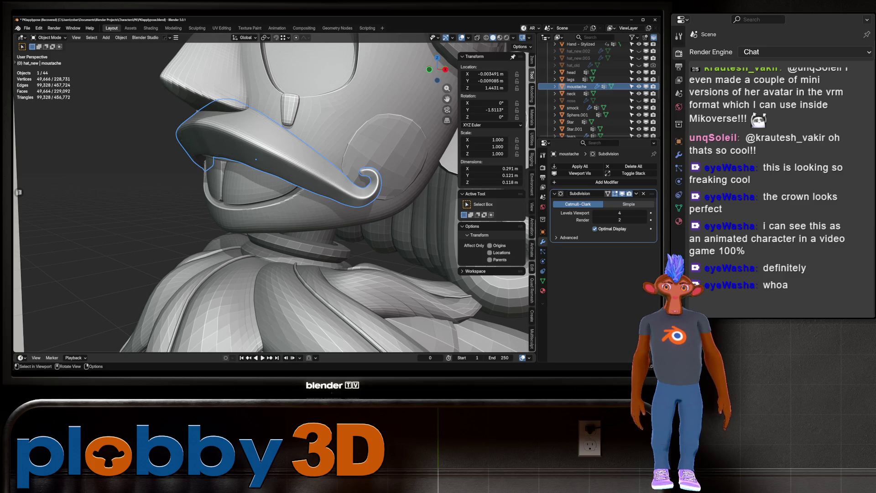
Select the back hair piece and give it a level-2 subdivision.
middle_drag(274, 182, 205, 168)
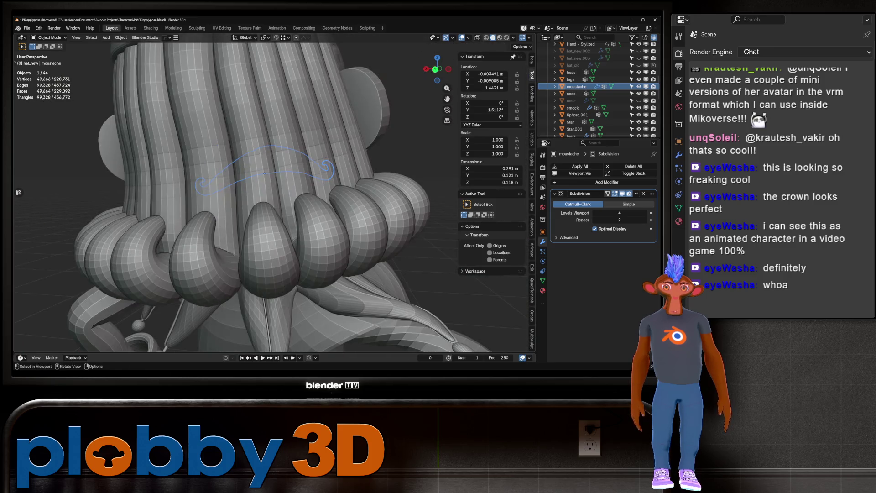
click(219, 137)
mouse_move(256, 192)
middle_down()
mouse_move(247, 187)
mouse_move(337, 197)
middle_up()
key(ctrl+2)
Add a Displace modifier to the back hair with strength 0.001 using Texture.
click(607, 182)
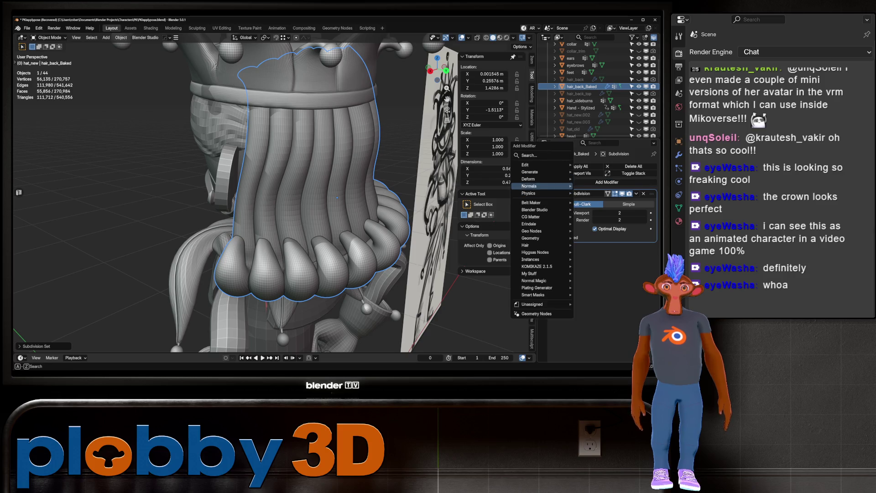
click(602, 200)
click(620, 301)
text(0.001)
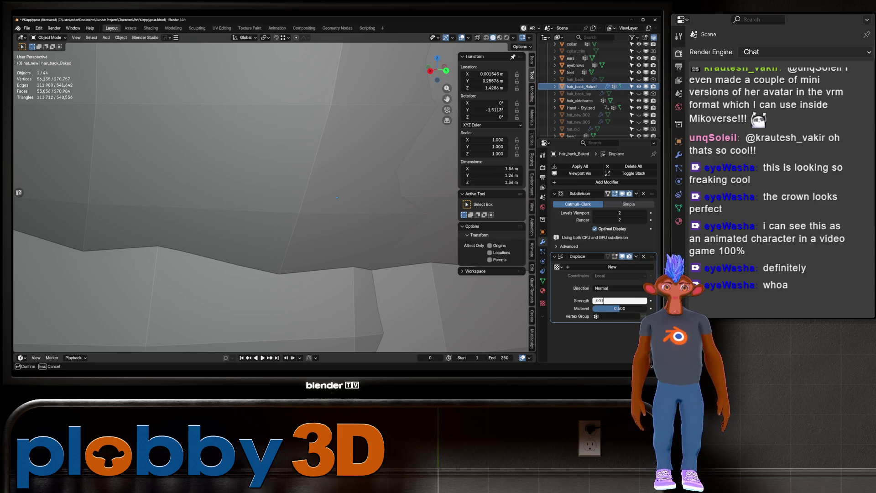
key(Return)
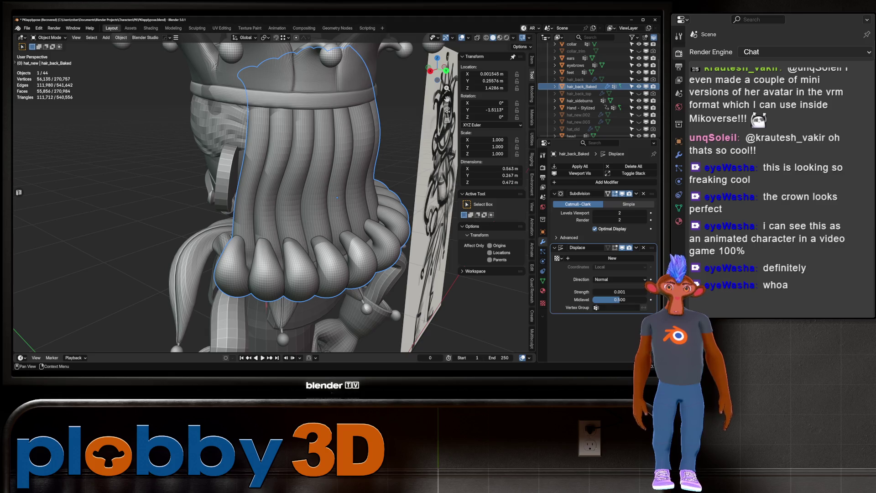
click(557, 259)
click(575, 269)
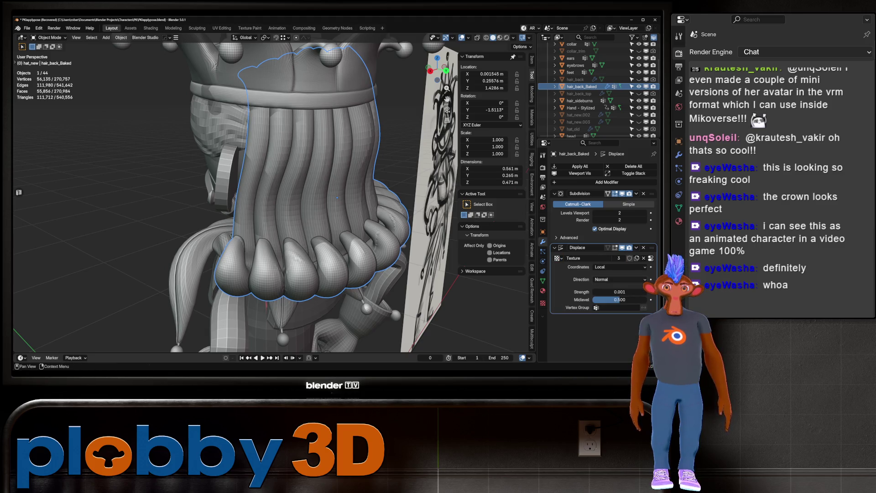
Map the back hair displacement with UV coordinates and raise viewport subdivision to 4.
click(620, 267)
click(611, 299)
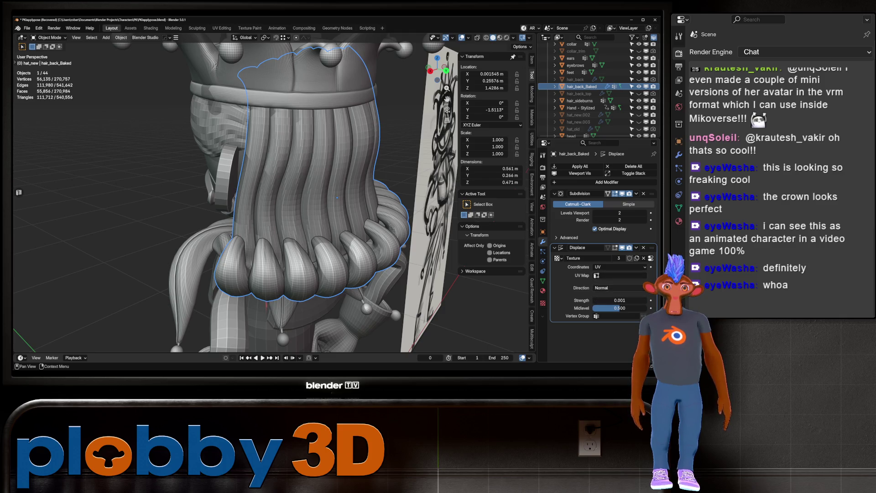
key(ctrl+4)
mouse_move(337, 197)
middle_down()
mouse_move(357, 202)
mouse_move(248, 202)
mouse_move(283, 112)
middle_up()
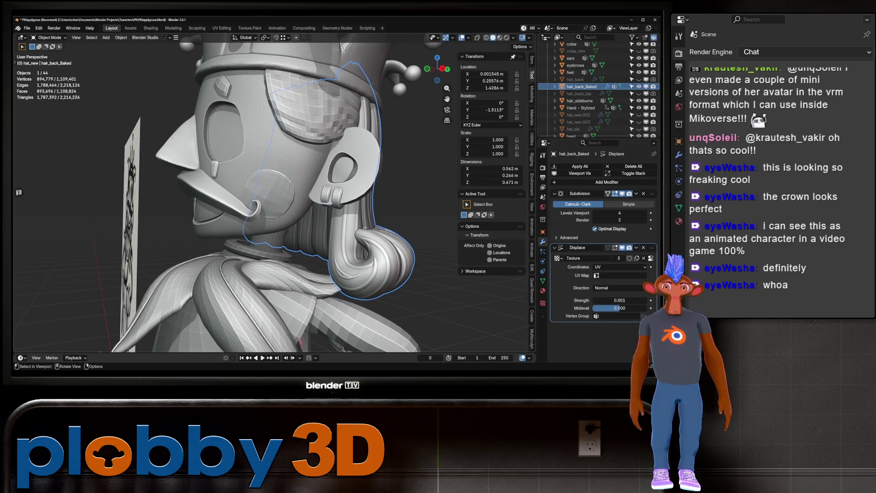
Give hair_sideburns a level-1 Subdivision Surface, inspect the face, then reselect the back hair.
click(283, 112)
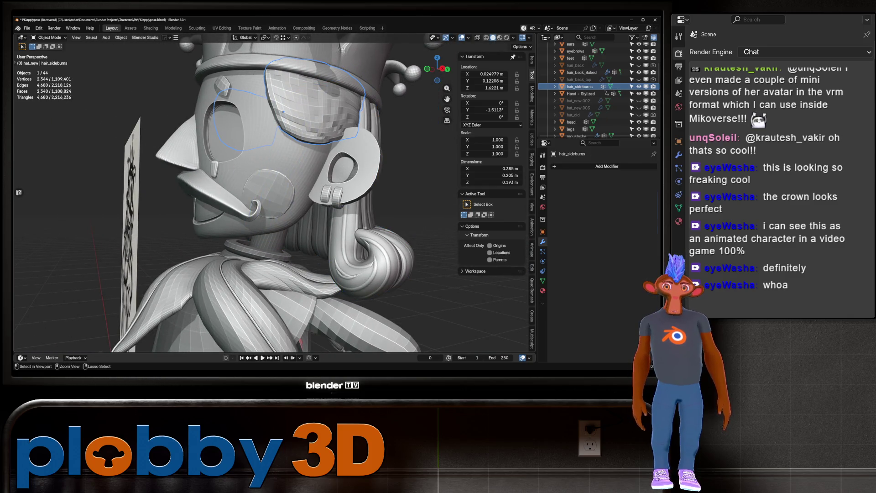
key(ctrl+1)
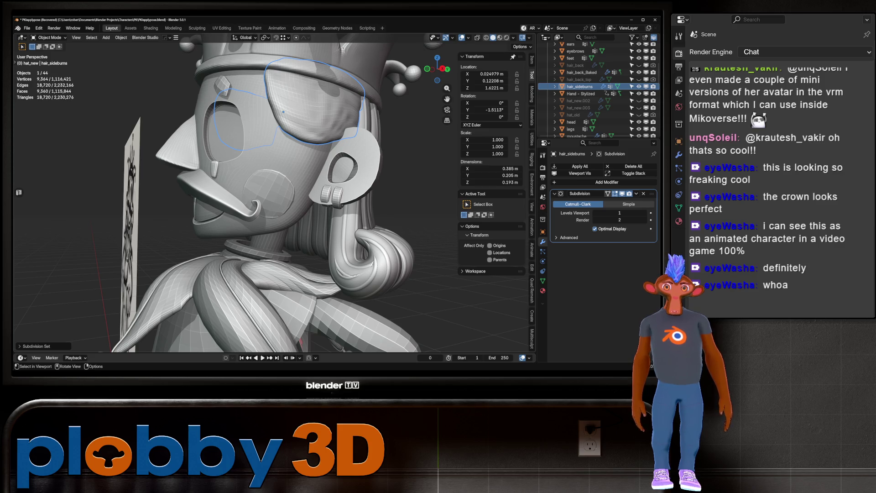
mouse_move(283, 111)
middle_down()
mouse_move(274, 137)
mouse_move(283, 146)
mouse_move(320, 146)
mouse_move(246, 151)
mouse_move(310, 146)
mouse_move(329, 137)
mouse_move(325, 121)
mouse_move(283, 130)
mouse_move(352, 253)
mouse_move(328, 215)
middle_up()
scroll(325, 121, up, 6)
scroll(325, 121, down, 5)
scroll(276, 131, up, 5)
scroll(319, 182, down, 4)
click(352, 253)
Raise the back hair's displacement strength to 0.002 and orbit to check it.
click(620, 300)
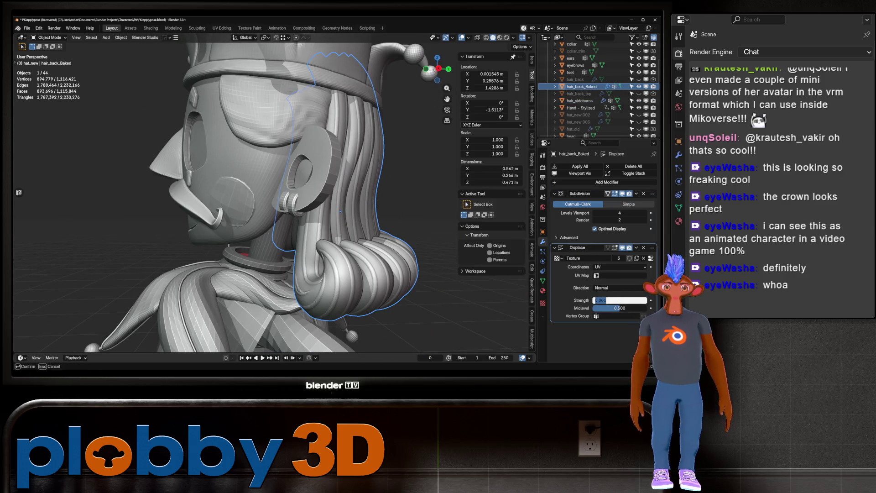
text(.002)
key(Return)
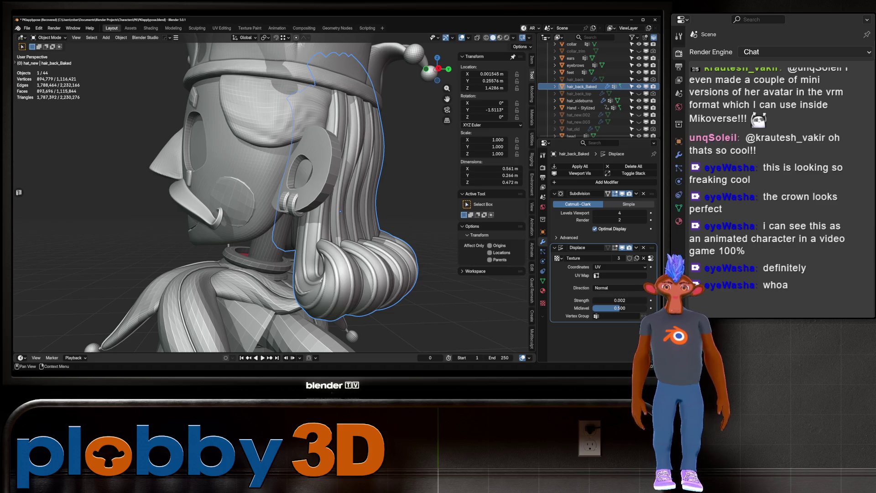
middle_drag(340, 212, 174, 215)
Deselect the back hair and select the sideburns hair piece instead.
key(alt+a)
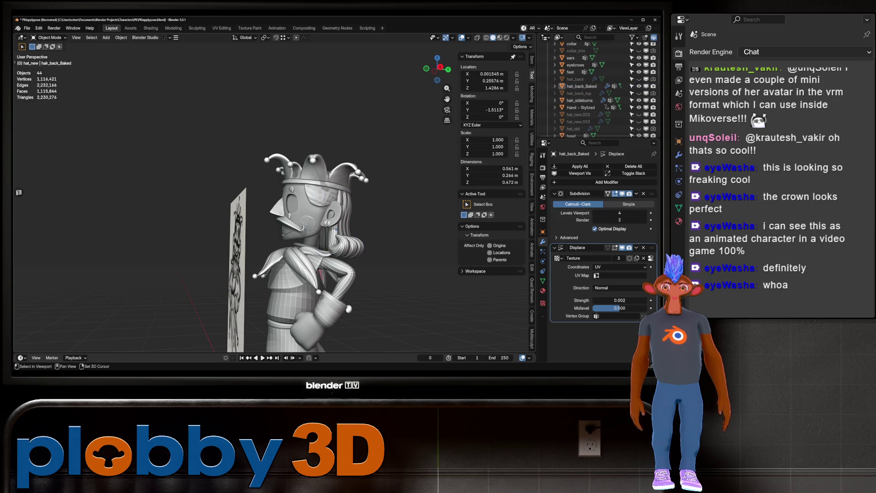
scroll(336, 228, up, 2)
click(333, 176)
mouse_move(334, 176)
middle_down()
mouse_move(278, 178)
mouse_move(326, 177)
mouse_move(265, 167)
mouse_move(374, 157)
mouse_move(331, 157)
middle_up()
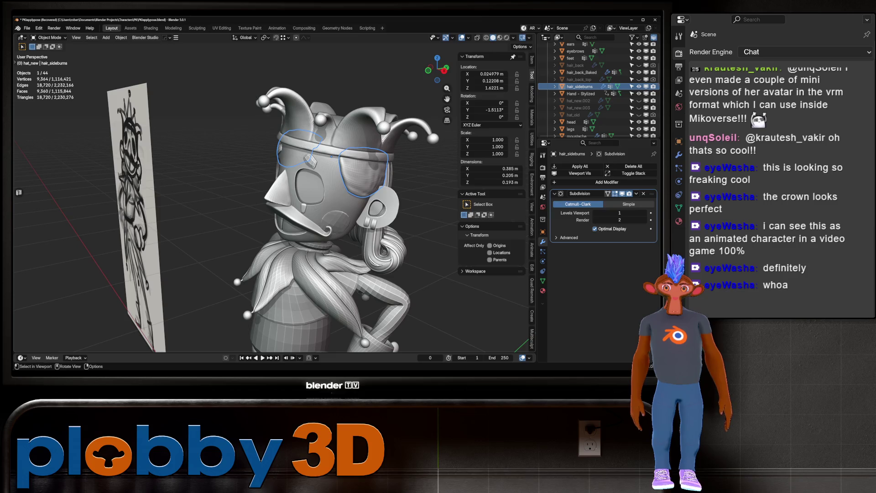
Add a Displace modifier to the sideburns hair with strength 0.001.
scroll(331, 156, up, 4)
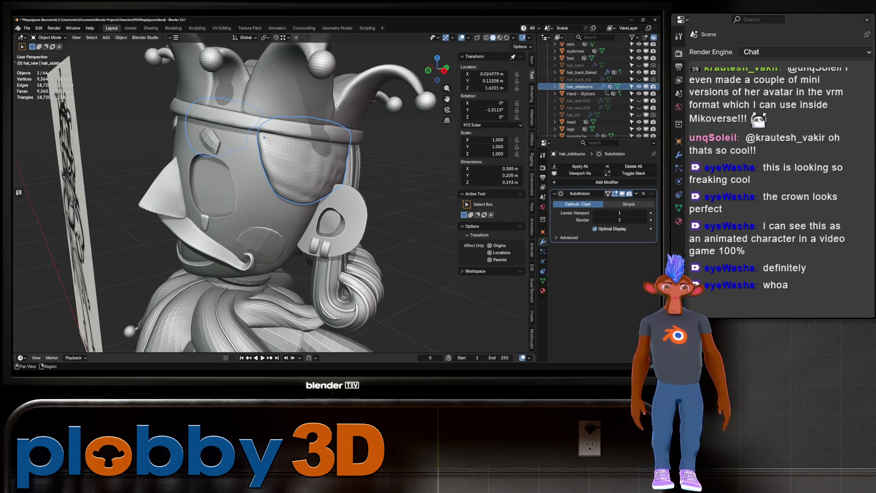
click(607, 182)
mouse_move(594, 183)
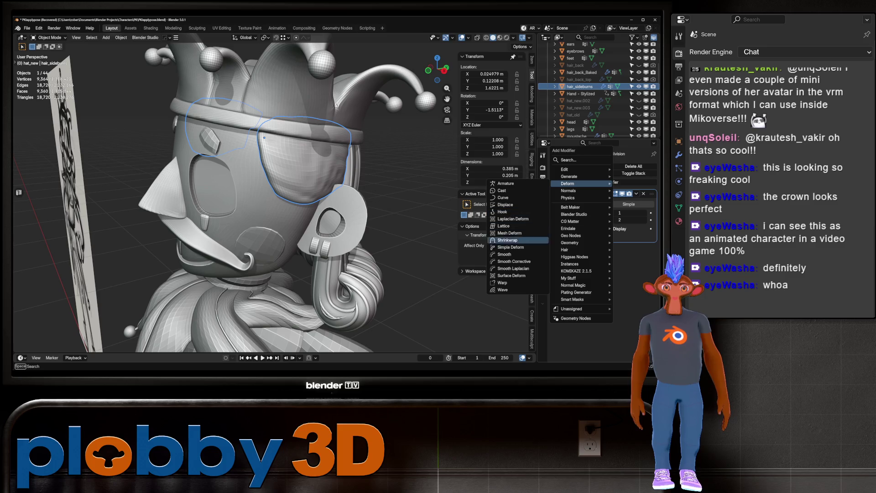
click(505, 205)
click(620, 300)
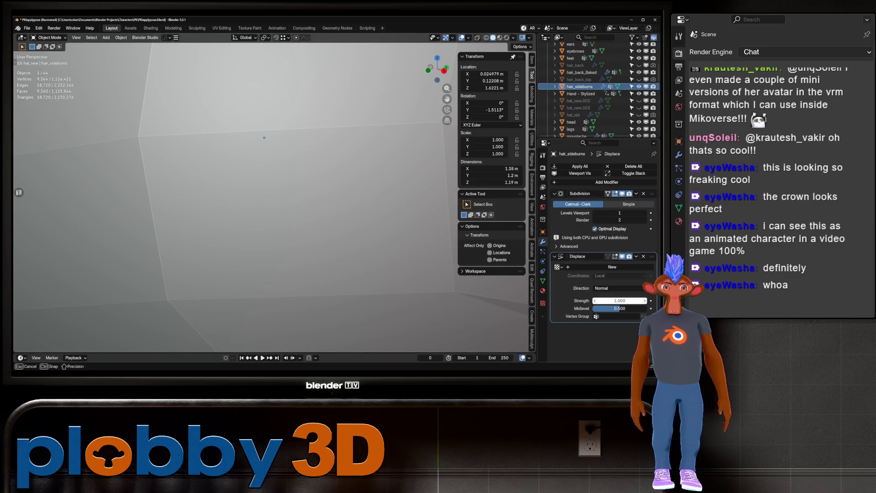
text(0.001)
key(Return)
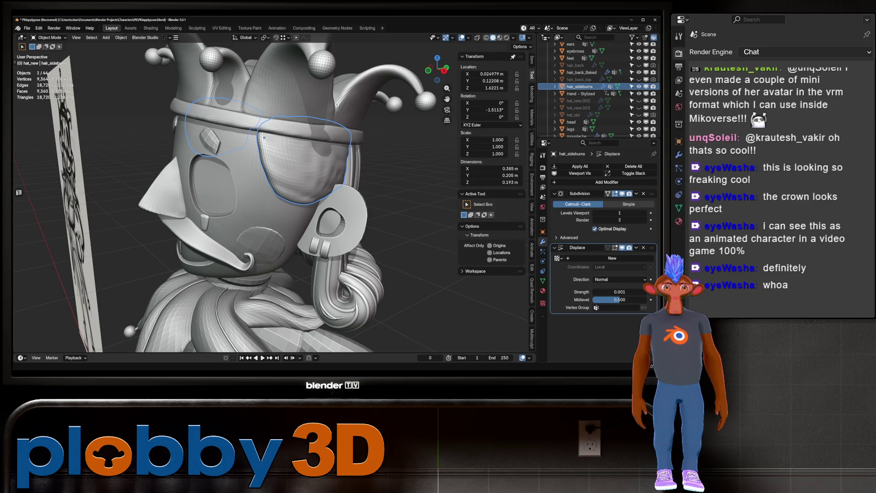
Use the existing Texture for the displacement and set sideburns subdivision to level 2.
click(557, 258)
click(585, 274)
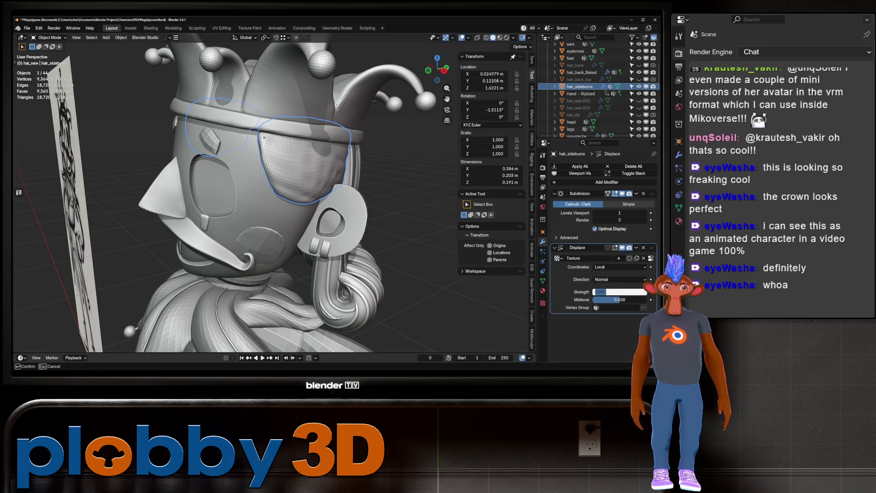
drag(620, 212, 639, 214)
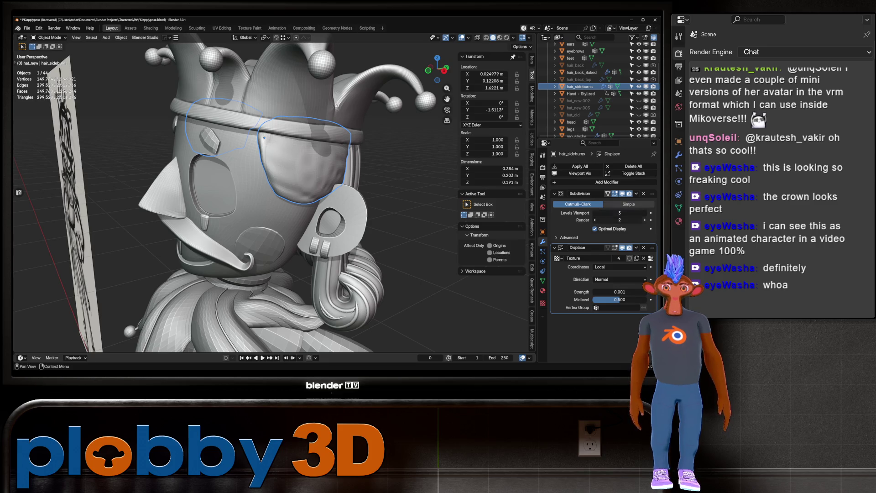
click(596, 212)
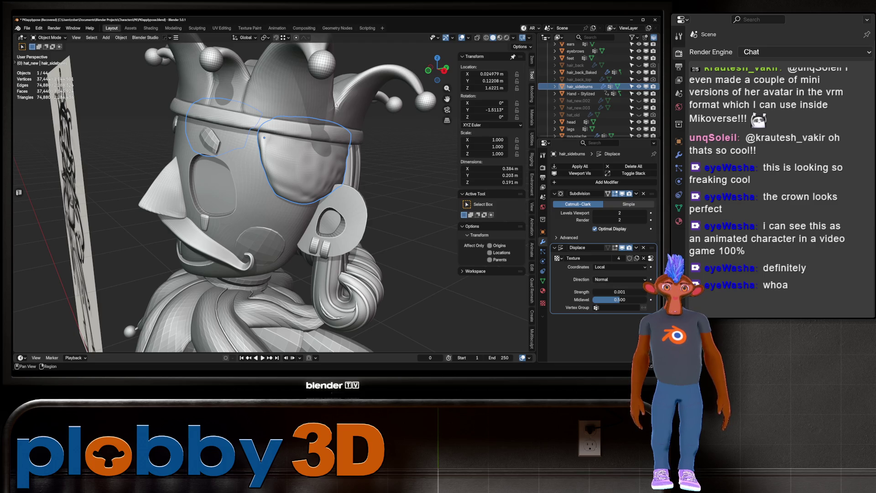
Make the texture an Image or Movie type using the stacheburns_Bake1_PBR_Diffuse image.
click(651, 258)
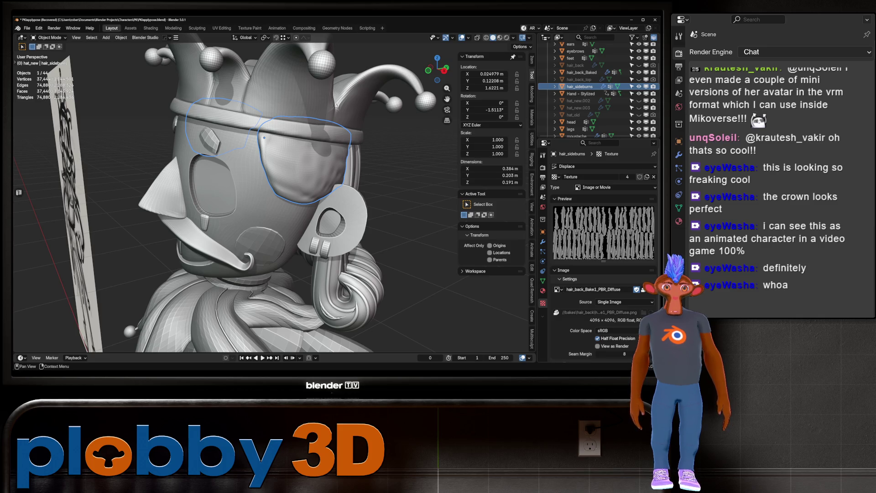
click(615, 187)
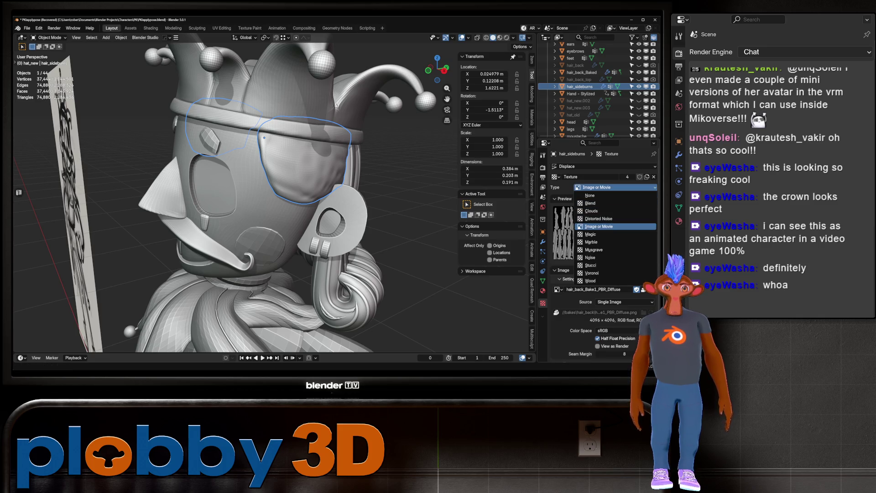
click(599, 227)
click(558, 290)
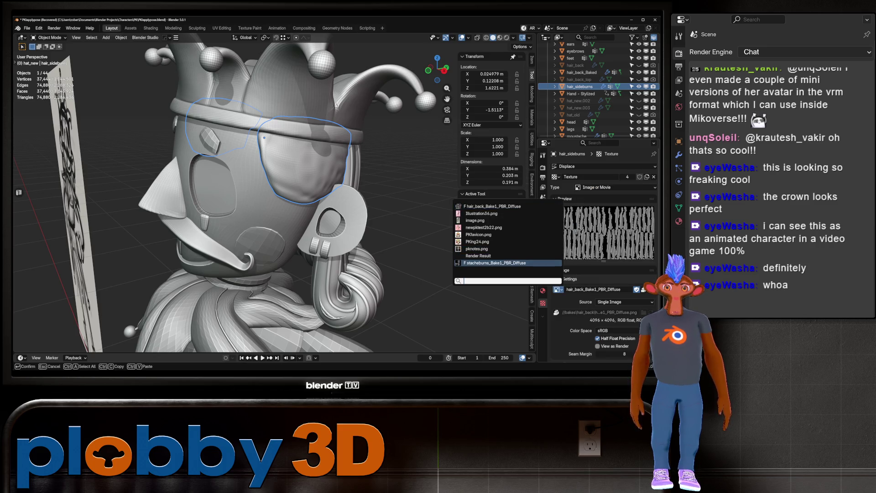
click(500, 263)
middle_drag(274, 205, 338, 206)
middle_drag(287, 138, 238, 136)
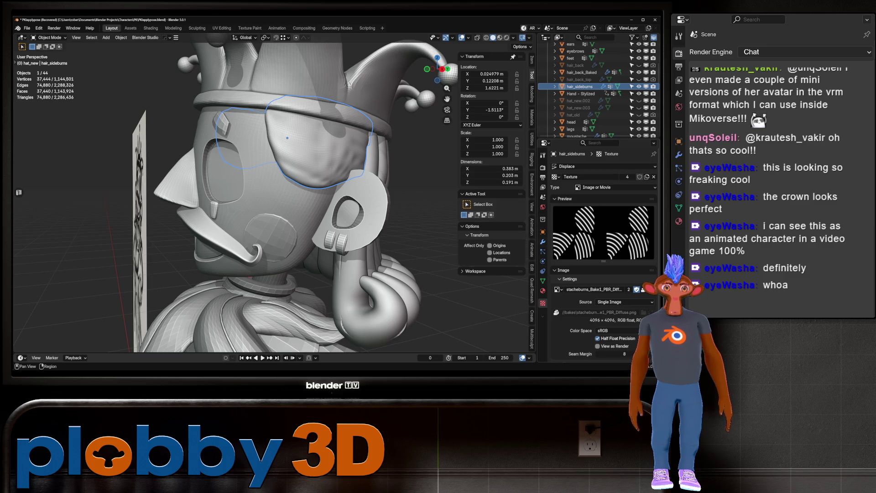
click(543, 242)
Map sideburns displacement to UV, set strength 0.002, and raise viewport subdivision to 4.
click(619, 267)
click(611, 299)
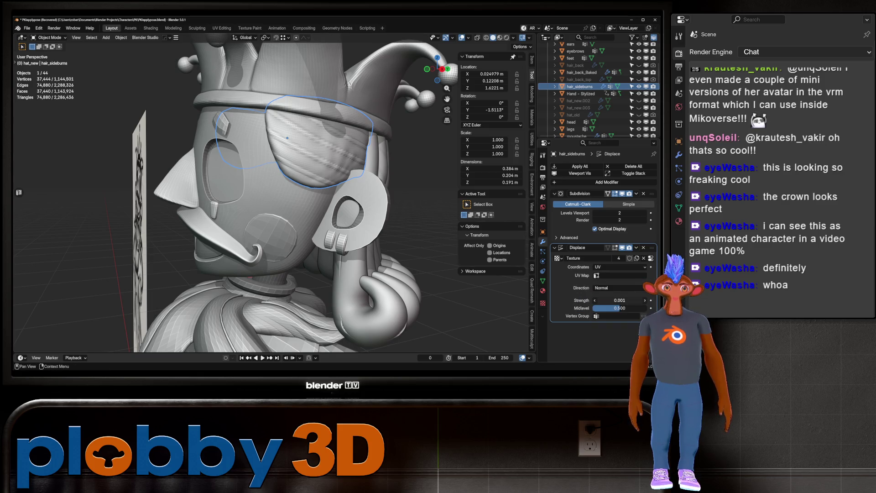
click(620, 301)
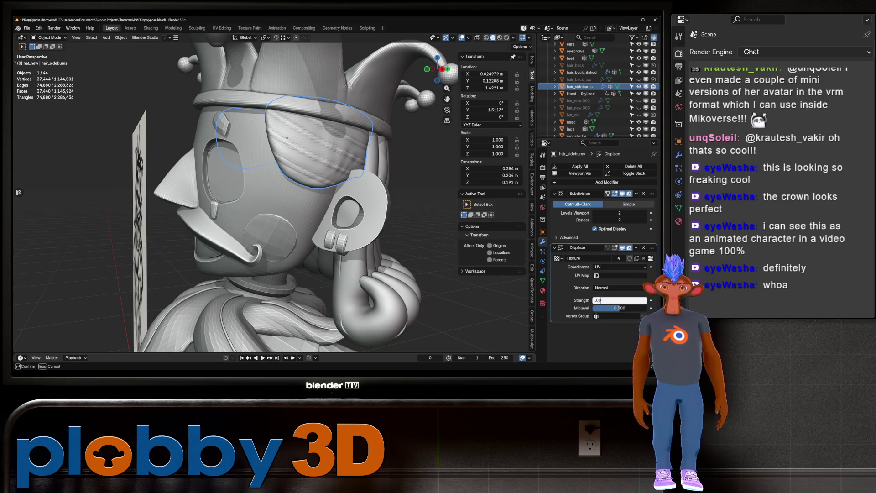
text(02)
key(Return)
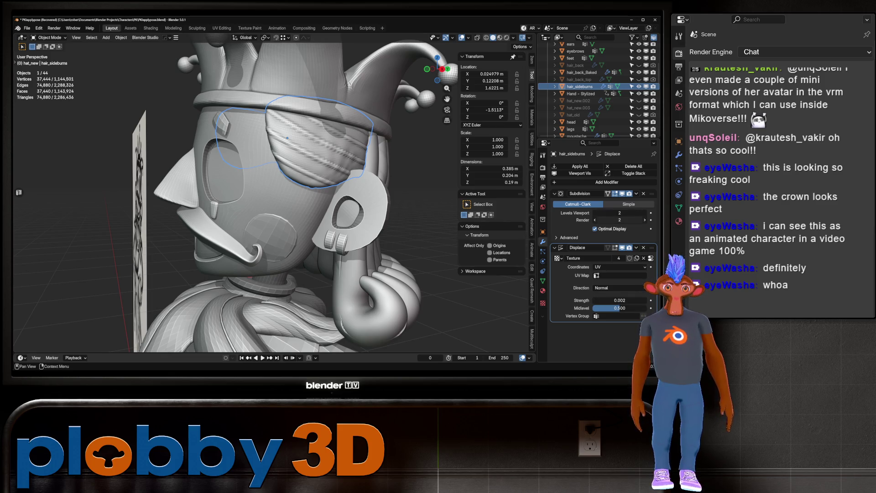
drag(614, 213, 635, 213)
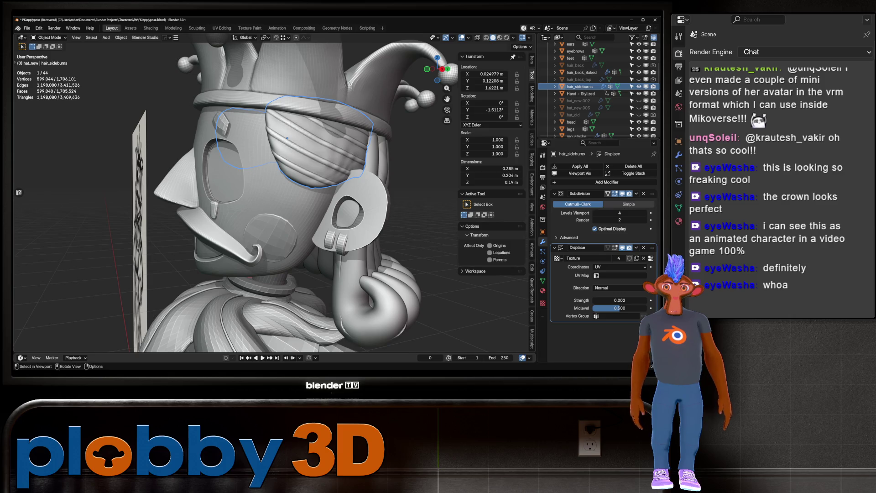
scroll(274, 197, down, 3)
middle_drag(274, 196, 401, 203)
scroll(319, 196, up, 3)
mouse_move(319, 197)
middle_down()
mouse_move(255, 199)
mouse_move(411, 201)
middle_up()
scroll(274, 196, up, 2)
Select the back hair and assign Texture with UVMap to its displacement.
click(347, 256)
middle_drag(347, 256, 292, 242)
middle_drag(363, 230, 347, 228)
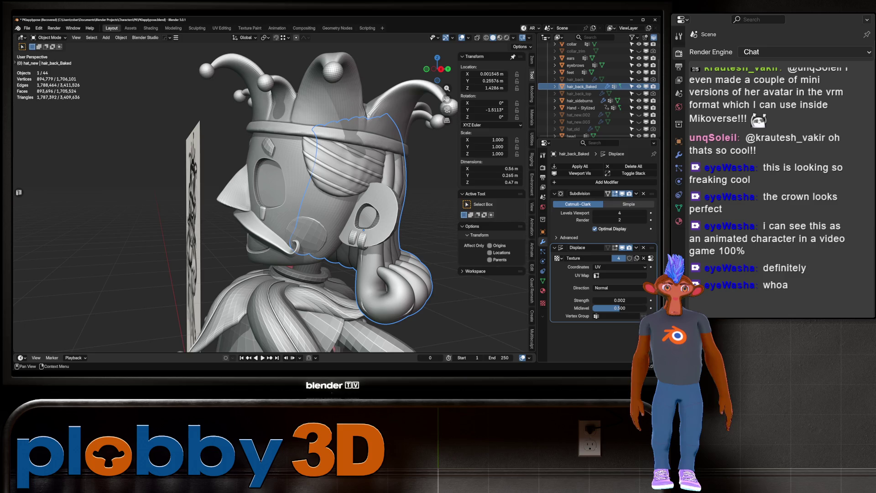
click(557, 257)
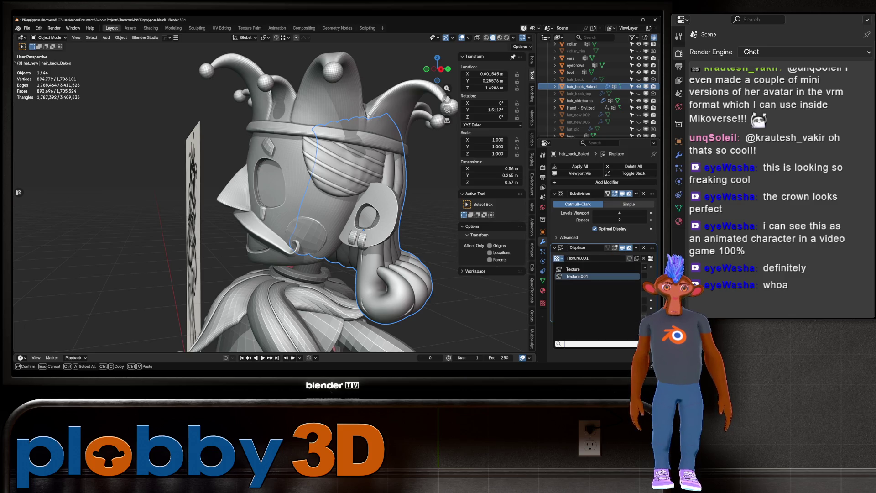
click(574, 270)
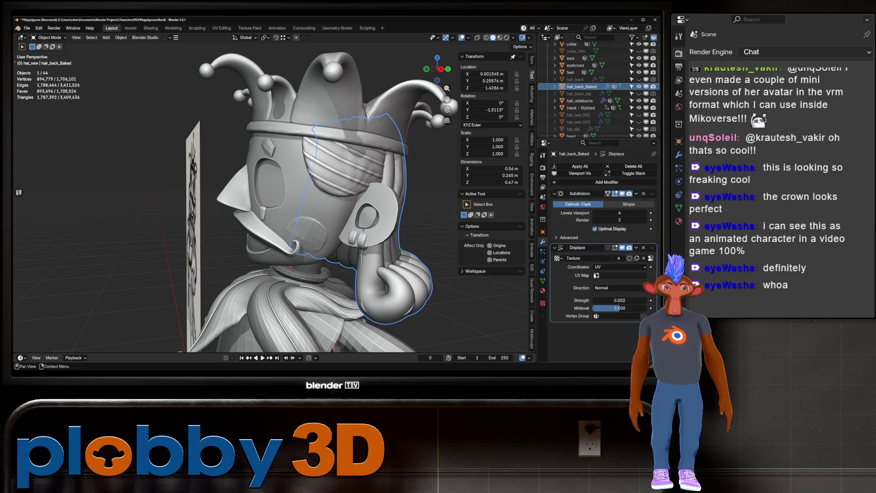
click(621, 276)
click(607, 286)
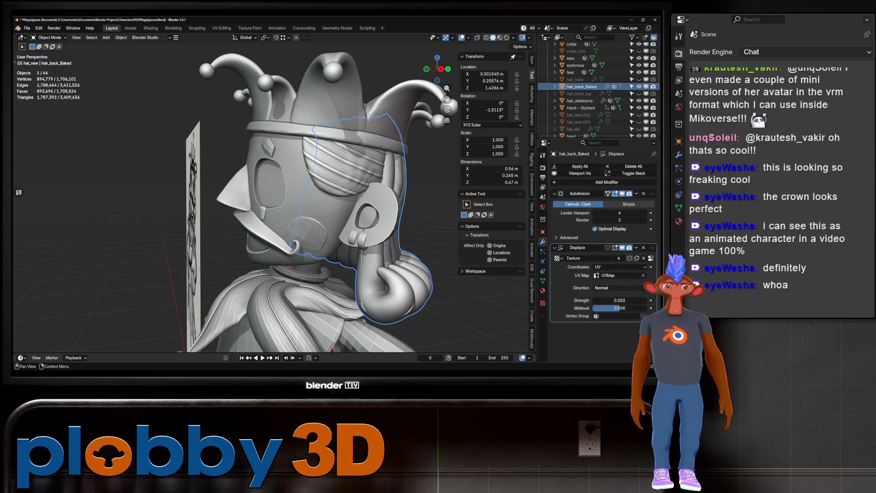
Switch the back hair to Texture.001 loaded with the hair_back_Bake1_PBR_Diffuse image.
middle_drag(274, 205, 393, 206)
click(651, 258)
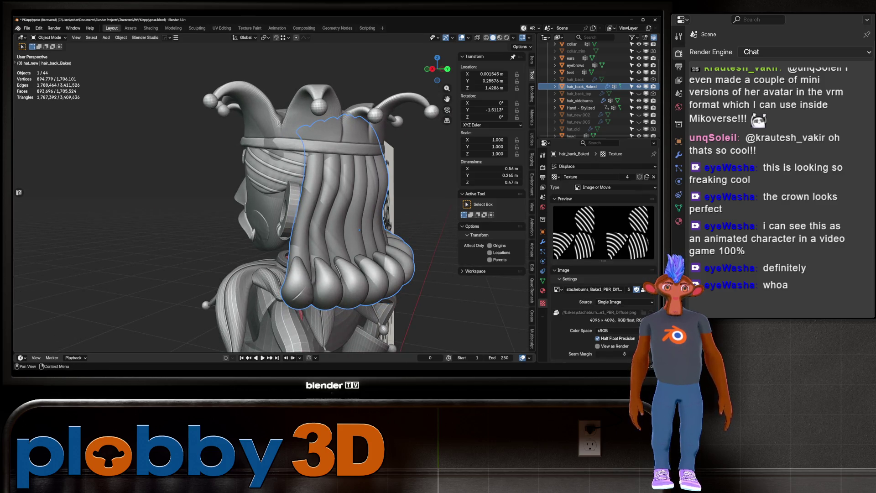
click(555, 176)
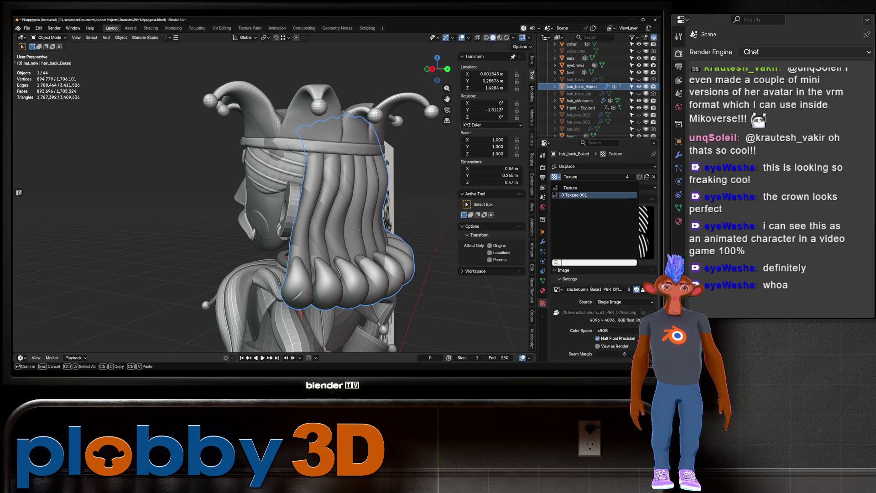
click(575, 195)
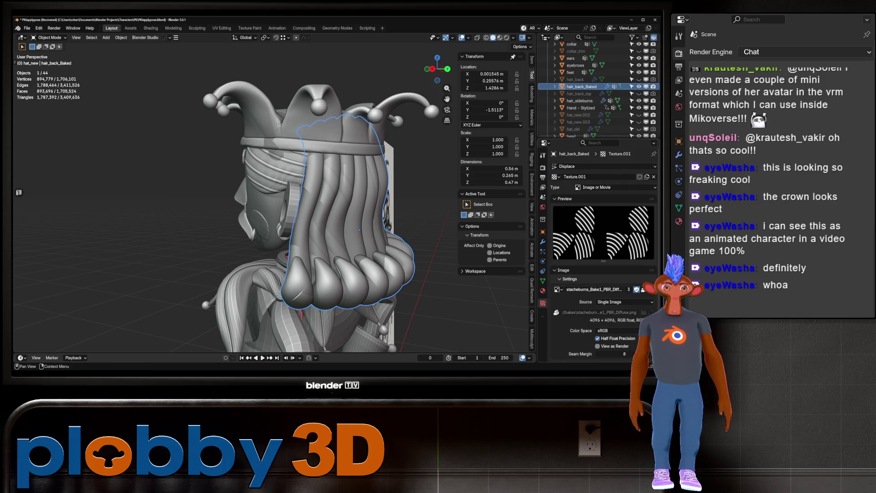
click(558, 289)
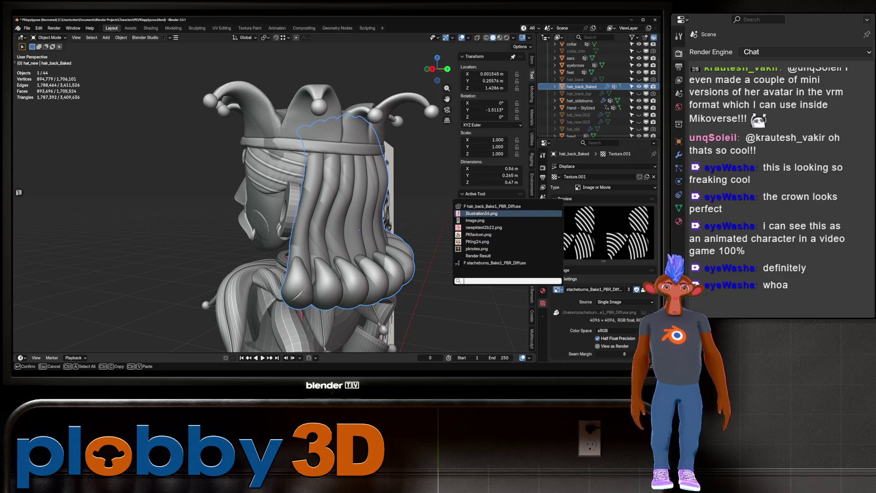
click(493, 206)
middle_drag(365, 205, 311, 208)
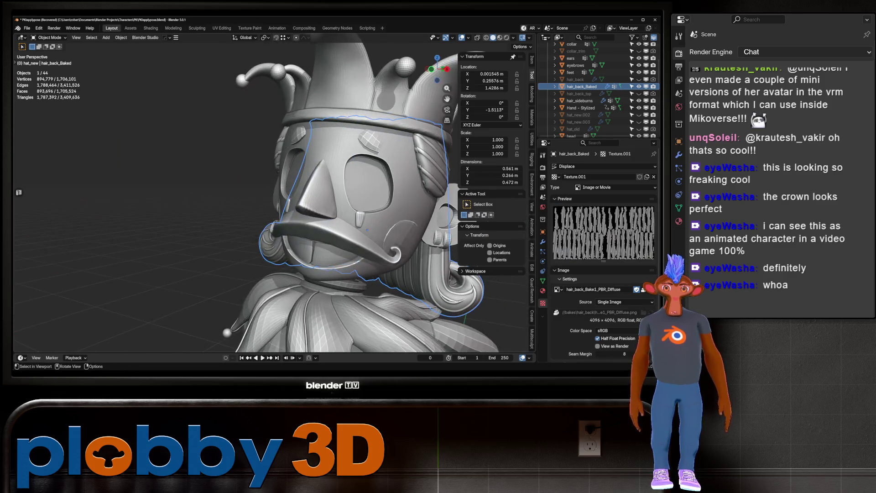
click(320, 228)
Add a Displace modifier to the moustache with strength 0.002.
click(543, 241)
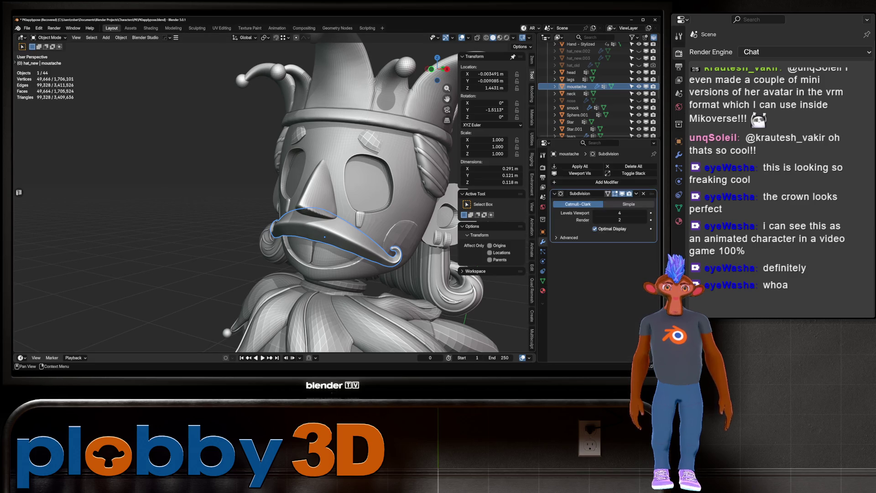
click(561, 182)
mouse_move(561, 181)
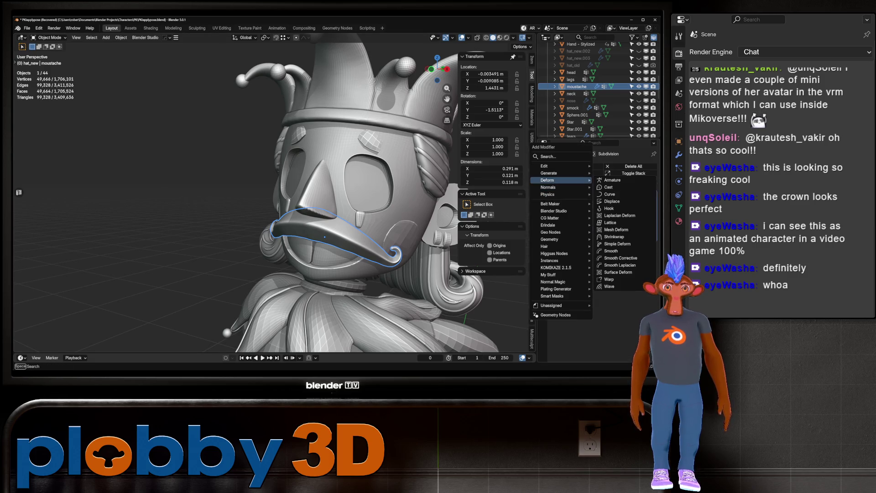
click(612, 202)
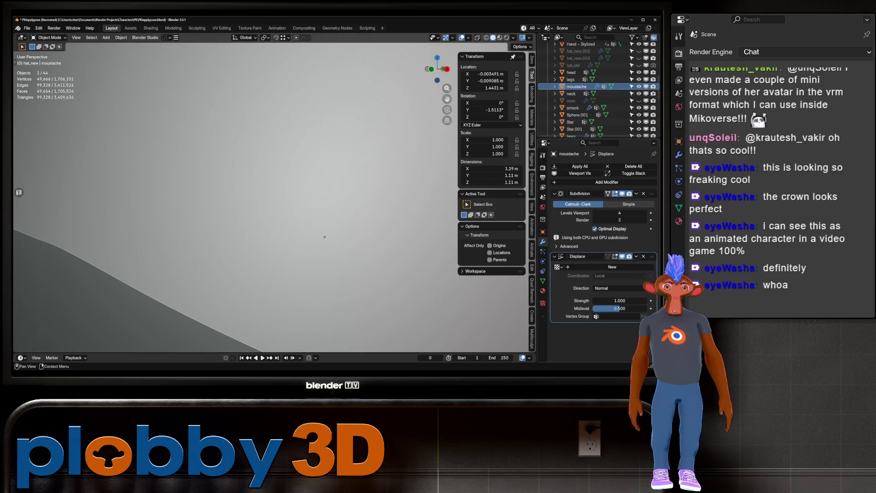
click(620, 300)
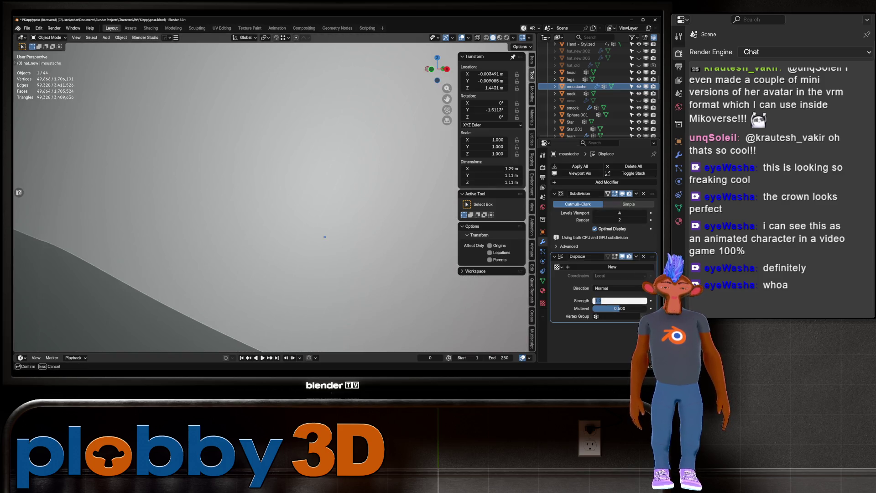
text(.002)
key(Return)
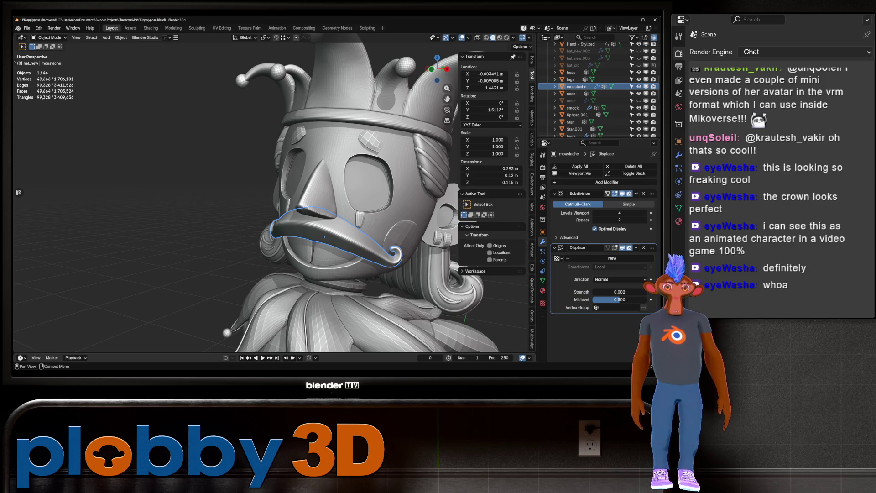
Assign Texture.001 to the moustache displacement and map it with UV coordinates.
click(558, 259)
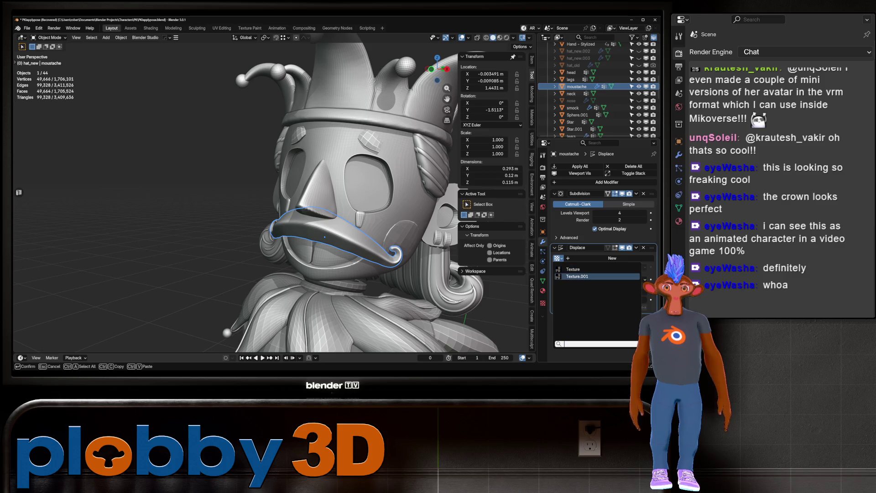
click(578, 276)
middle_drag(319, 205, 263, 208)
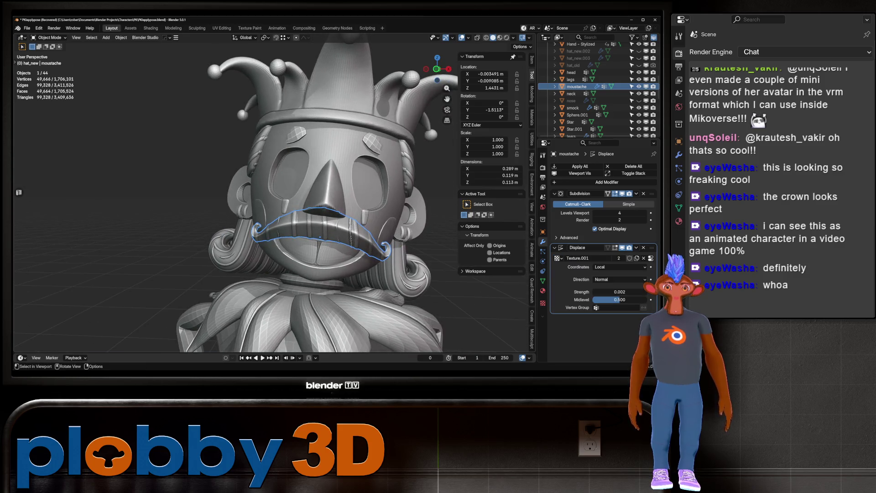
scroll(270, 196, up, 3)
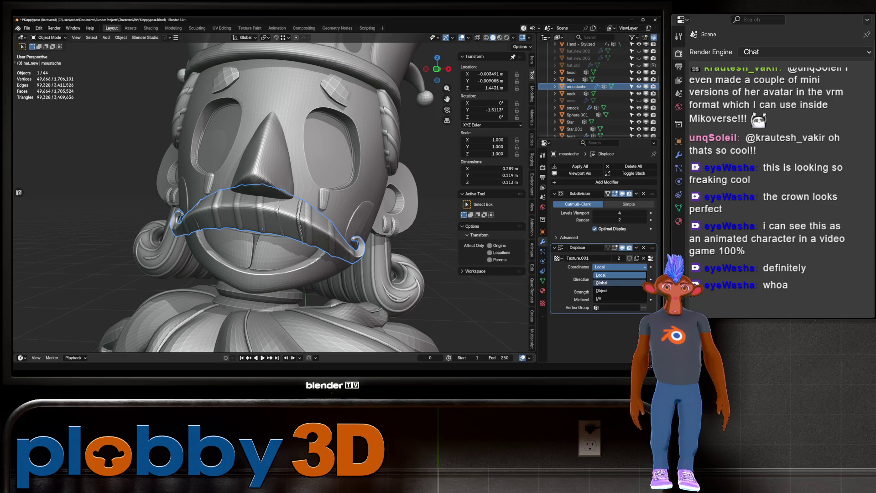
click(612, 299)
middle_drag(274, 206, 310, 206)
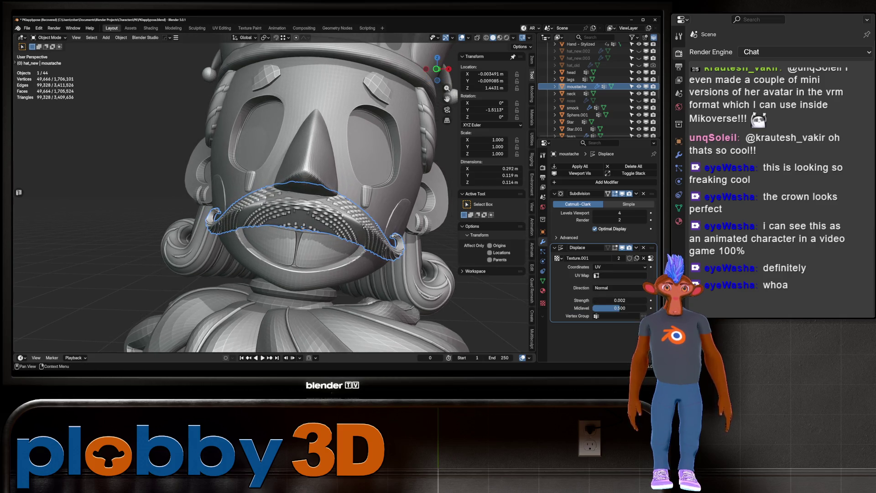
Switch the moustache displacement to the shared Texture and inspect the result up close.
click(557, 258)
click(572, 269)
mouse_move(347, 228)
middle_down()
mouse_move(307, 230)
mouse_move(302, 210)
mouse_move(274, 211)
mouse_move(385, 212)
mouse_move(356, 211)
middle_up()
scroll(309, 230, down, 5)
scroll(302, 210, down, 3)
scroll(274, 211, up, 4)
scroll(274, 196, down, 5)
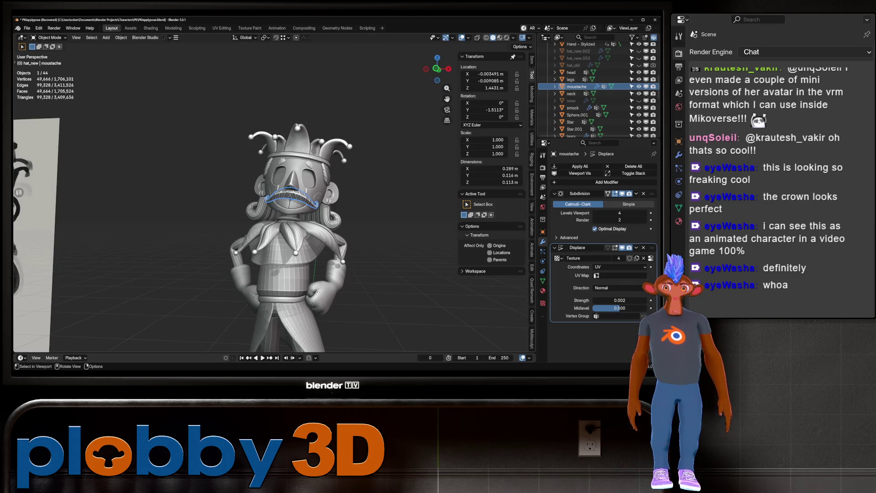
Subdivide the eyebrows at level 2, the nose at level 1 and the ears at level 2.
scroll(274, 196, up, 5)
click(254, 150)
key(ctrl+2)
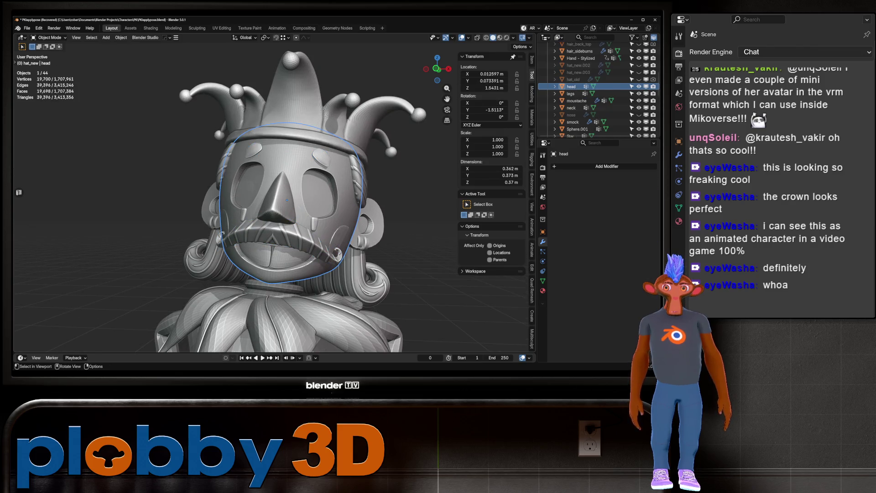
click(280, 196)
key(ctrl+1)
middle_drag(356, 211, 388, 211)
click(311, 214)
mouse_move(319, 205)
middle_down()
mouse_move(251, 208)
mouse_move(301, 200)
mouse_move(293, 174)
mouse_move(223, 185)
middle_up()
click(360, 160)
key(ctrl+2)
click(220, 185)
Check the torso, buttflap coat-tail, legs and boots by selecting each in turn.
mouse_move(301, 194)
middle_down()
mouse_move(356, 191)
mouse_move(246, 192)
mouse_move(255, 191)
middle_up()
scroll(246, 192, down, 8)
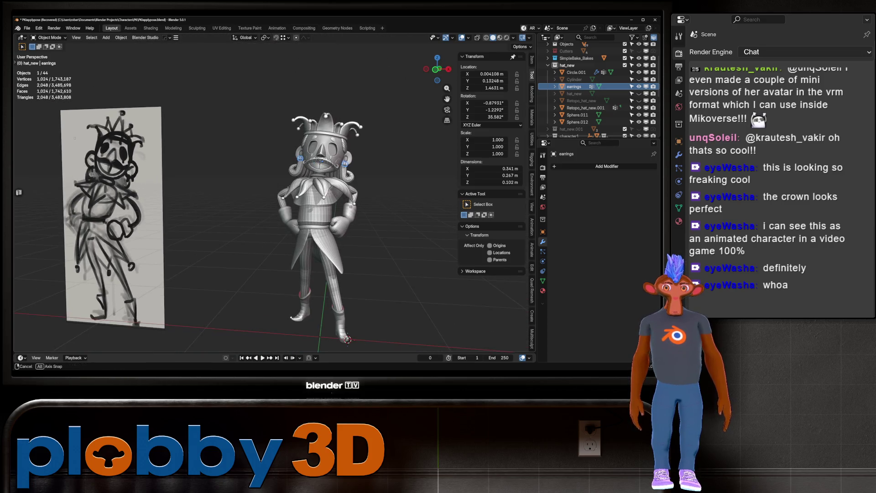
click(315, 207)
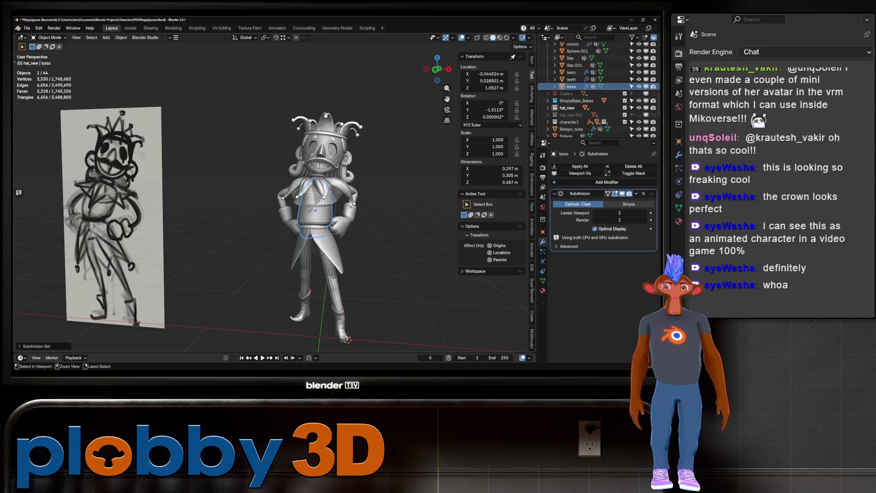
click(318, 249)
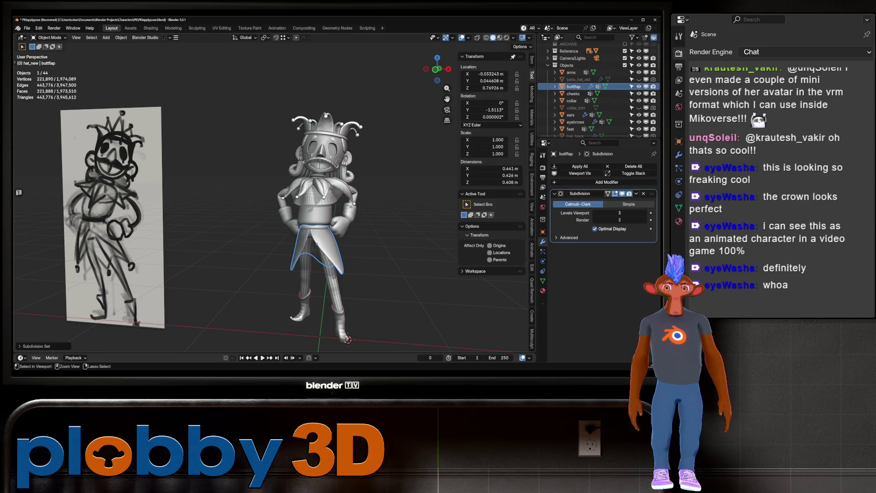
shift+middle_drag(256, 191, 285, 167)
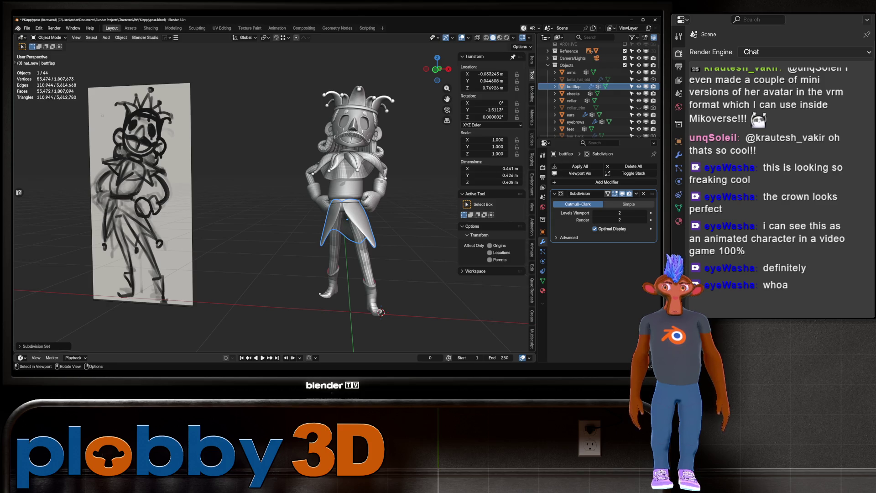
scroll(341, 197, up, 3)
middle_drag(340, 196, 386, 206)
click(342, 256)
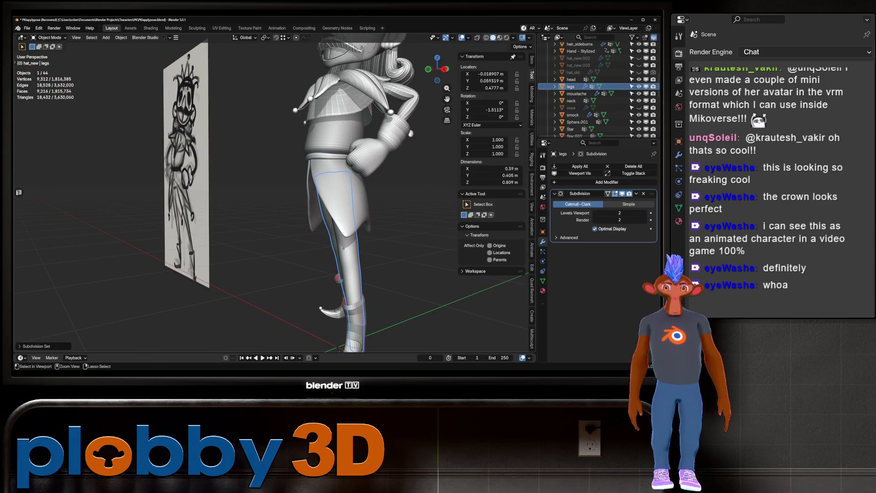
middle_drag(342, 256, 410, 348)
click(410, 348)
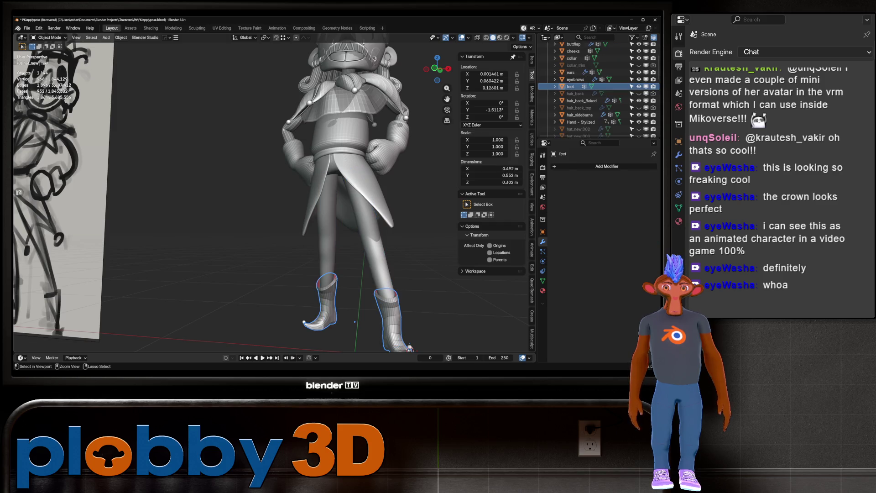
mouse_move(410, 348)
middle_down()
mouse_move(291, 294)
mouse_move(187, 282)
middle_up()
Check the smock, Star collar and arms, and frame the head object.
click(336, 178)
click(570, 101)
scroll(571, 101, down, 2)
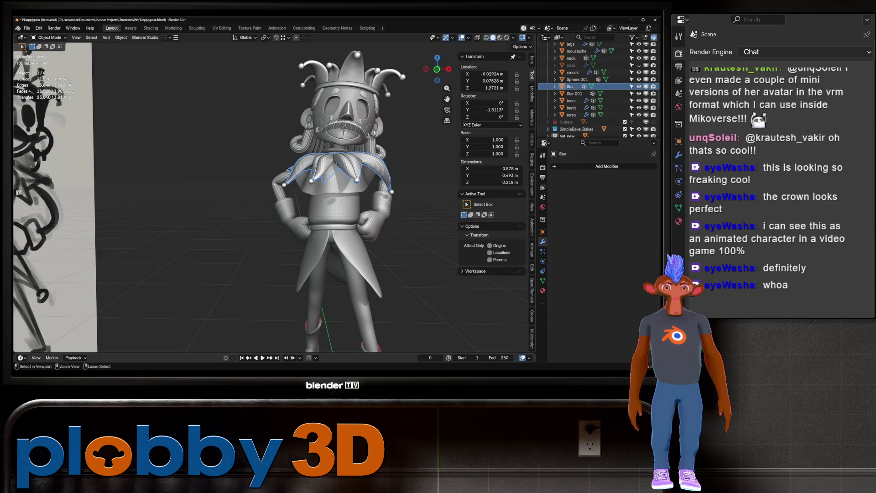
mouse_move(293, 256)
middle_down()
mouse_move(237, 256)
mouse_move(301, 256)
middle_up()
click(393, 192)
click(329, 118)
key(KP_Decimal)
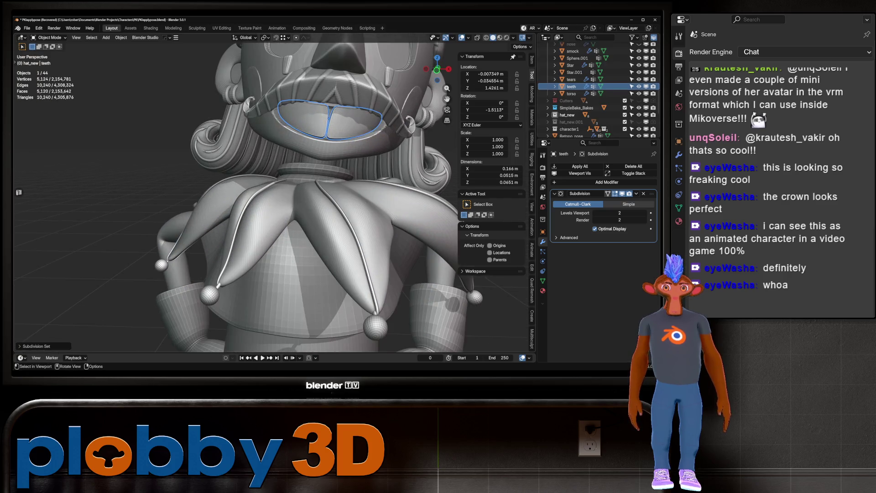
scroll(292, 196, down, 5)
mouse_move(274, 205)
middle_down()
mouse_move(320, 205)
mouse_move(260, 206)
middle_up()
Subdivide the crown at level 1 and the tears at level 2.
click(297, 151)
key(ctrl+1)
key(alt+a)
scroll(292, 196, down, 3)
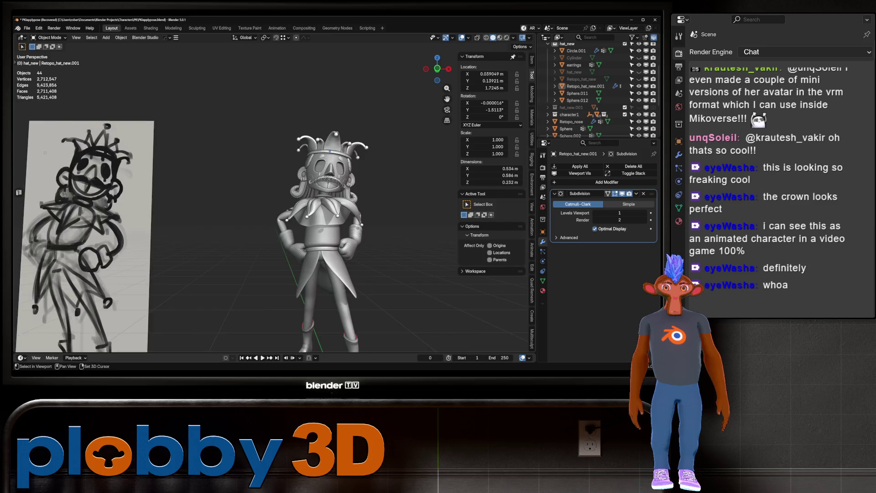
scroll(292, 196, up, 8)
click(238, 155)
key(ctrl+2)
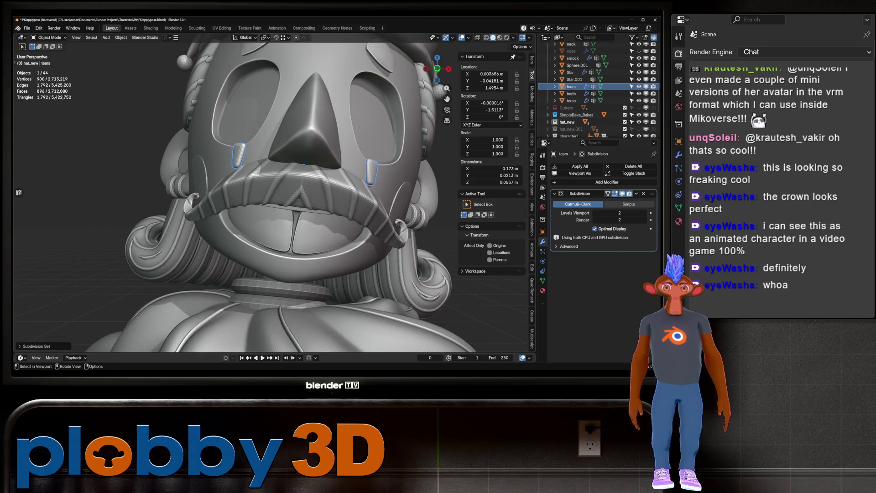
scroll(292, 197, down, 5)
key(alt+a)
Give the cheeks a level 3 subdivision and check the earrings, ears and Hand - Stylized.
middle_drag(292, 197, 374, 191)
scroll(349, 160, up, 5)
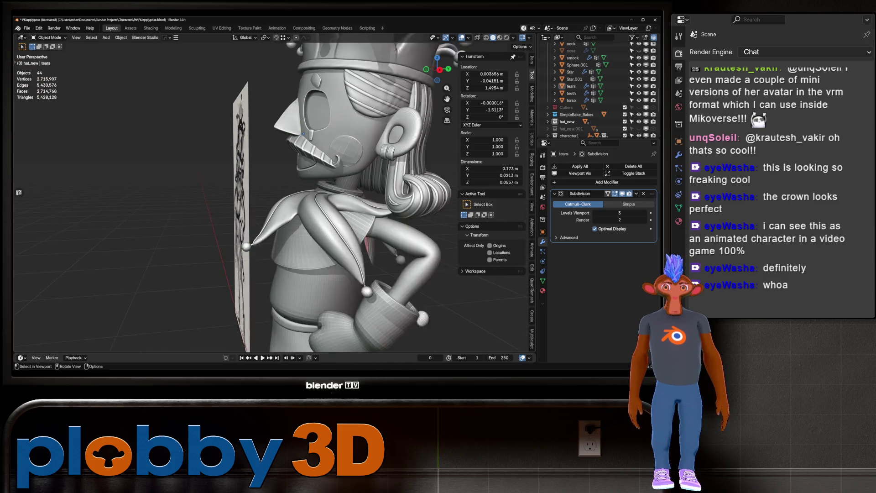
click(349, 157)
key(ctrl+3)
mouse_move(349, 157)
middle_down()
mouse_move(413, 155)
mouse_move(356, 150)
mouse_move(340, 137)
mouse_move(242, 136)
middle_up()
click(351, 148)
click(360, 126)
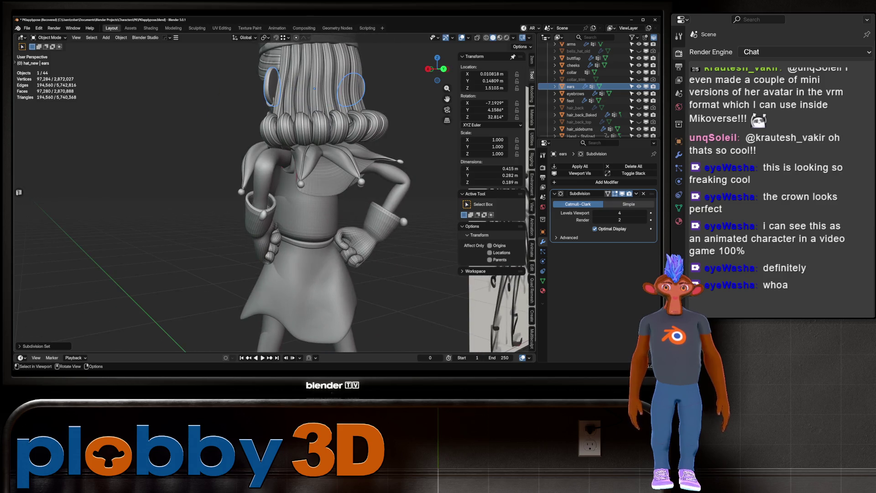
click(356, 247)
mouse_move(356, 246)
middle_down()
mouse_move(285, 239)
mouse_move(283, 216)
mouse_move(320, 213)
mouse_move(238, 212)
mouse_move(310, 212)
middle_up()
key(alt+a)
Frame the whole jester and reset the 3D cursor to the world origin.
key(Home)
scroll(283, 217, down, 2)
key(q)
click(363, 286)
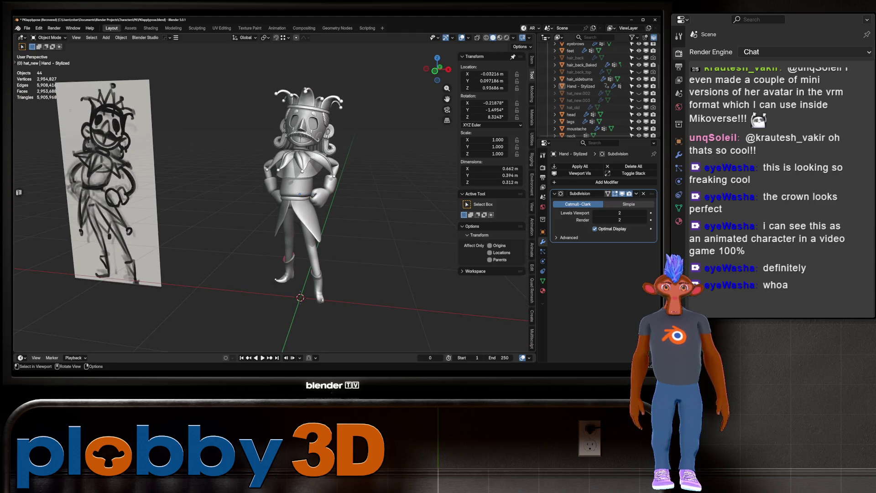
scroll(593, 123, down, 10)
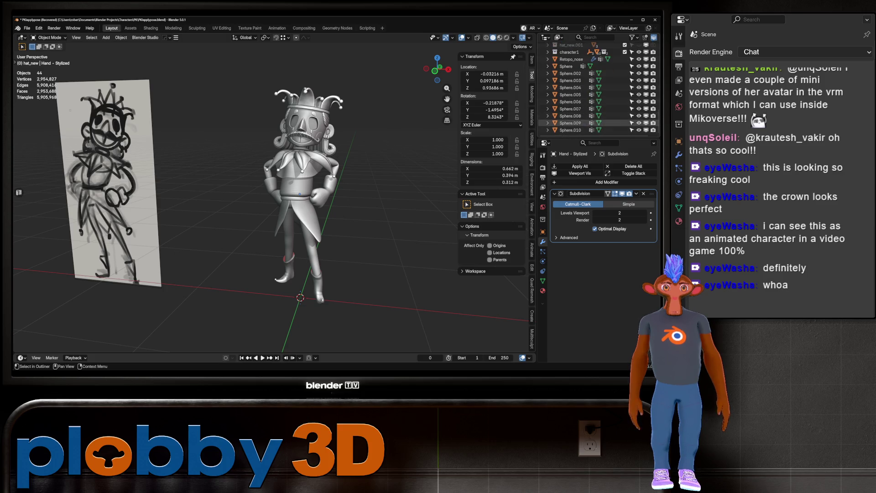
scroll(593, 123, up, 3)
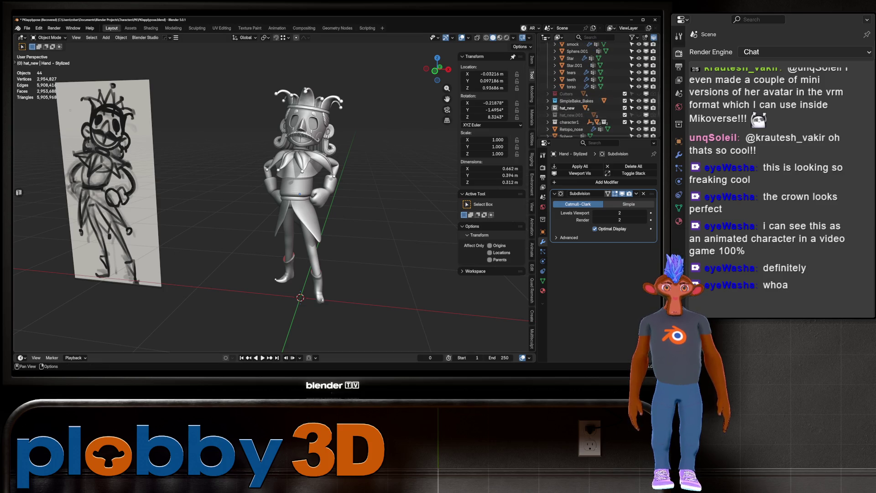
click(548, 107)
scroll(593, 102, down, 5)
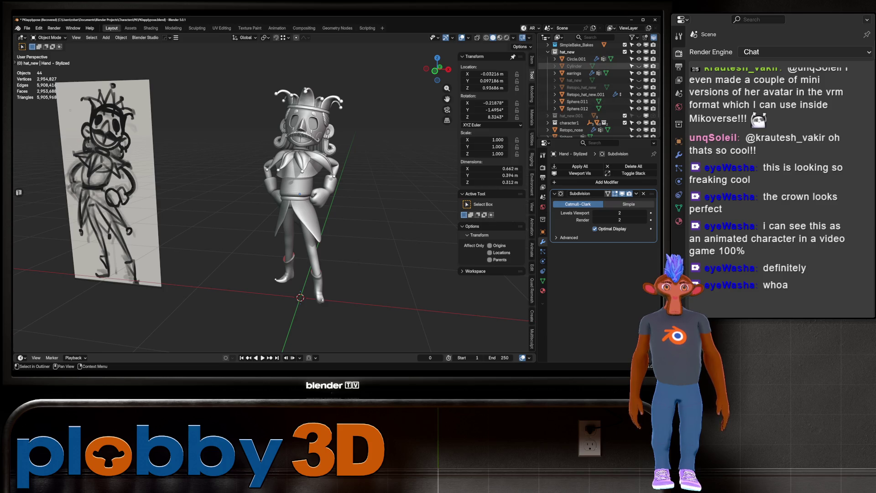
Unhide the Cylinder pedestal and switch the viewport to Material Preview shading.
click(639, 65)
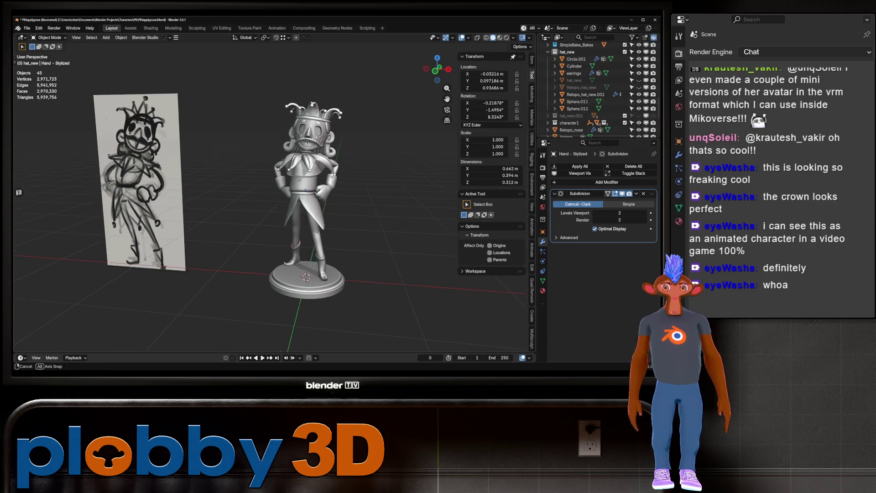
middle_drag(274, 205, 425, 206)
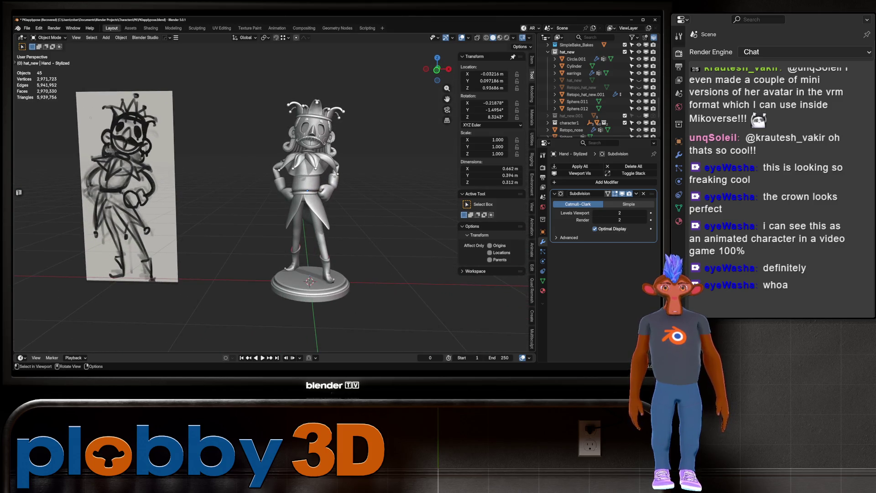
mouse_move(310, 228)
shift+middle_down()
mouse_move(305, 185)
mouse_move(340, 192)
shift+middle_up()
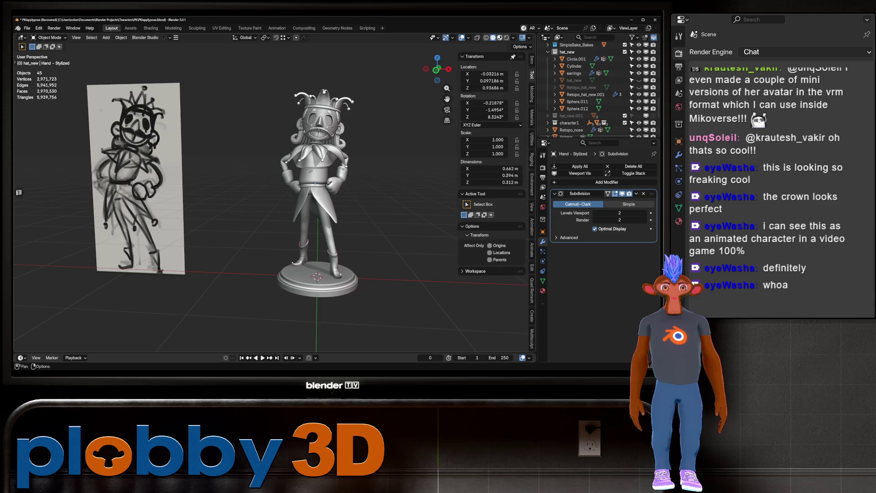
key(z)
key(2)
middle_drag(340, 192, 20, 192)
Edge-slide the buttflap loop beside the orange stripe twice to narrow the stripe.
scroll(320, 192, up, 3)
click(320, 167)
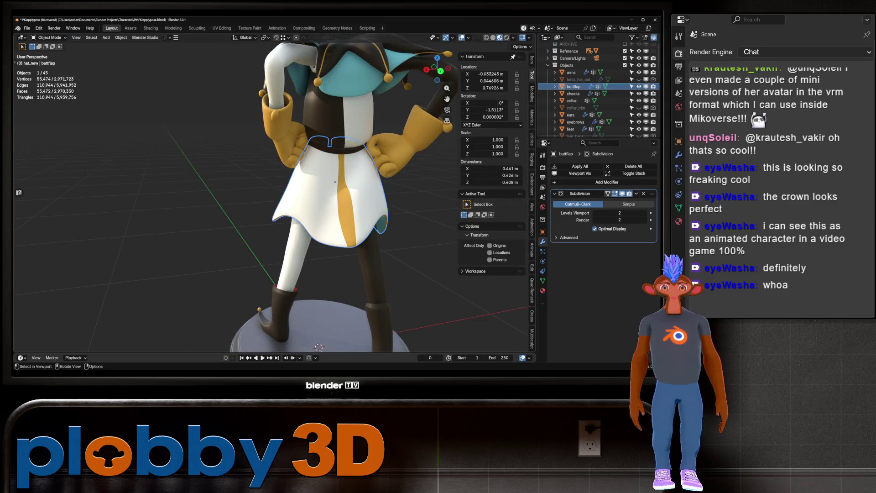
key(Tab)
scroll(321, 167, up, 2)
alt+click(321, 166)
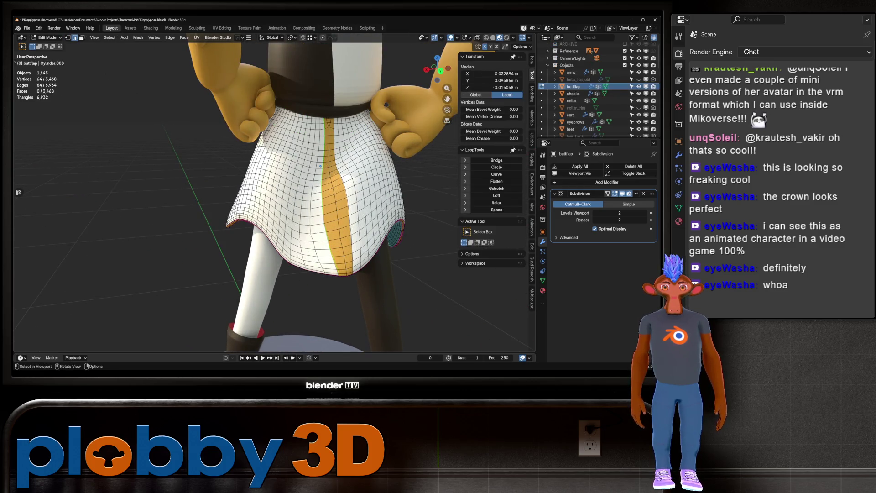
key(g)
key(g)
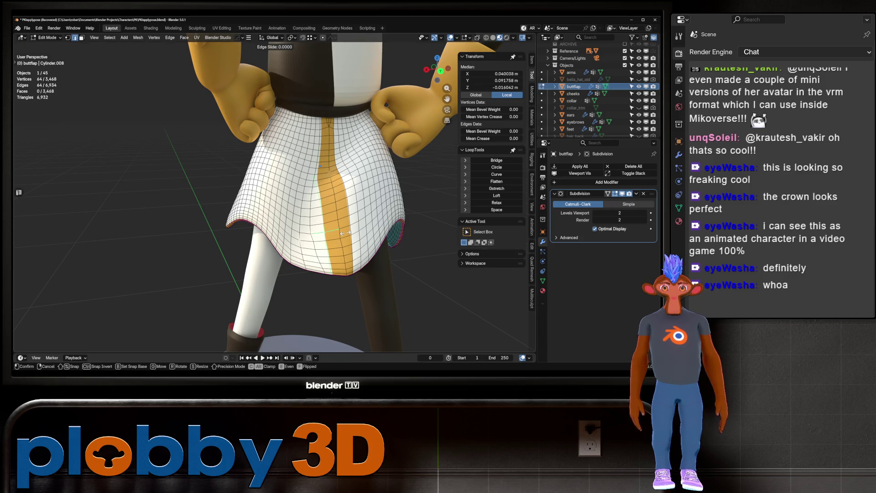
click(448, 229)
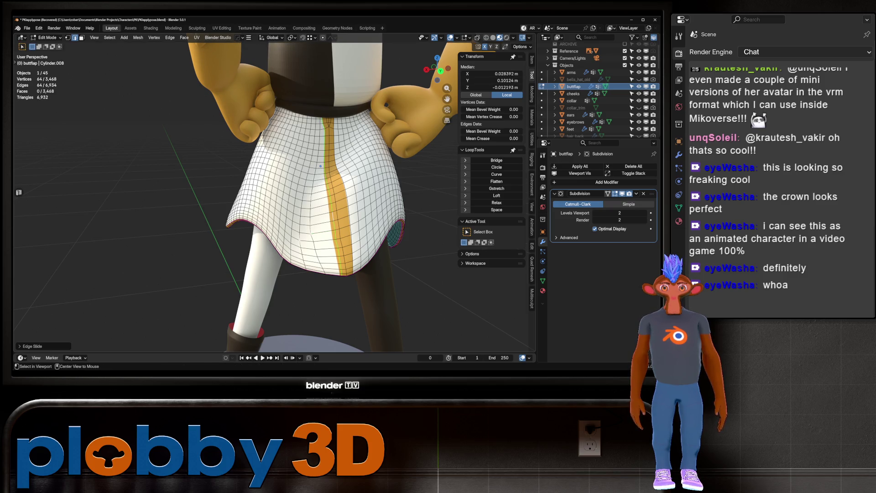
key(g)
key(g)
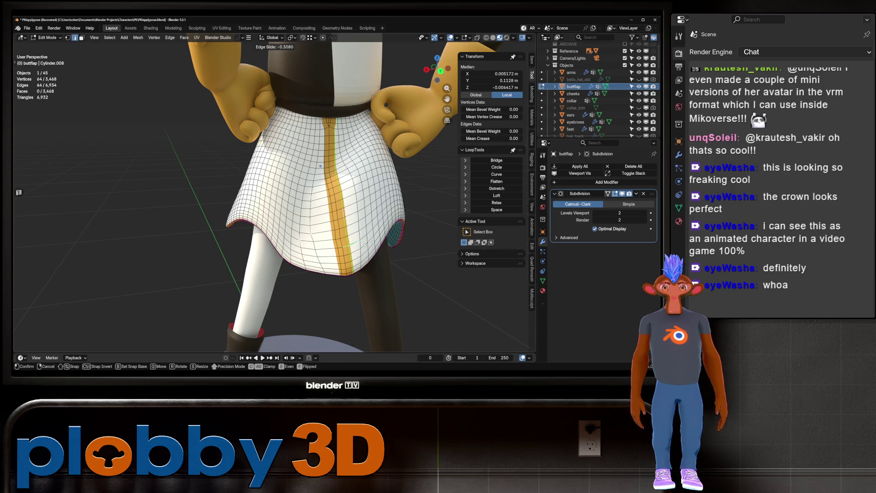
click(363, 257)
key(Tab)
Clear the selection and switch the coat-tail into Sculpt Mode.
scroll(362, 257, down, 5)
mouse_move(362, 256)
middle_down()
mouse_move(183, 259)
mouse_move(390, 233)
middle_up()
key(alt+a)
scroll(390, 234, up, 4)
key(ctrl+Tab)
click(390, 273)
Shrink the Grab brush to 312 px and drag the coat-tail flap tips lower into points.
scroll(336, 201, up, 3)
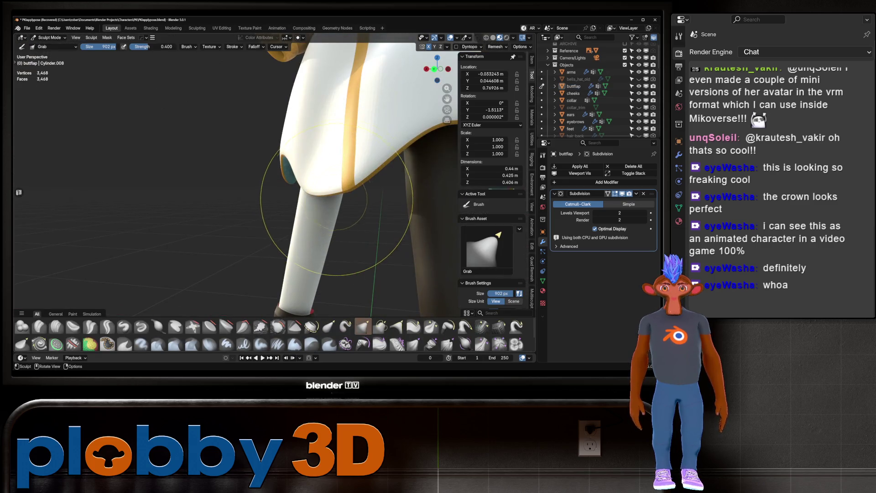
key(bracketleft)
key(bracketleft)
key(bracketleft)
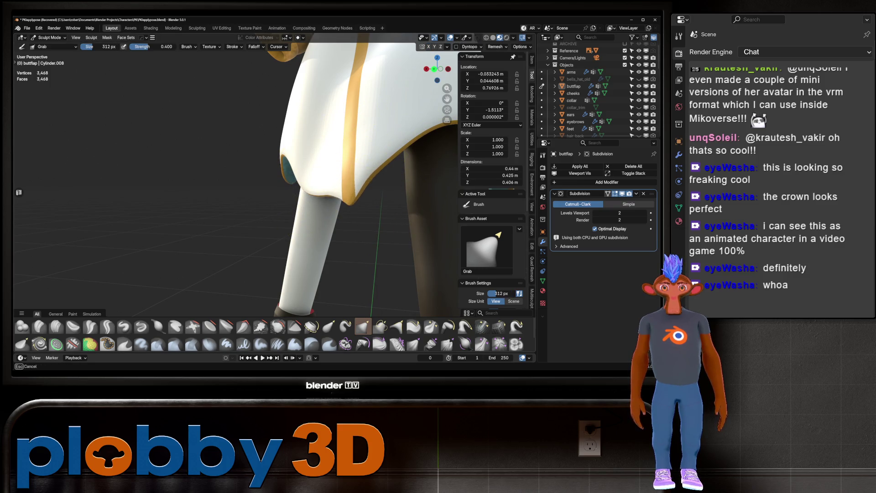
middle_drag(321, 169, 320, 132)
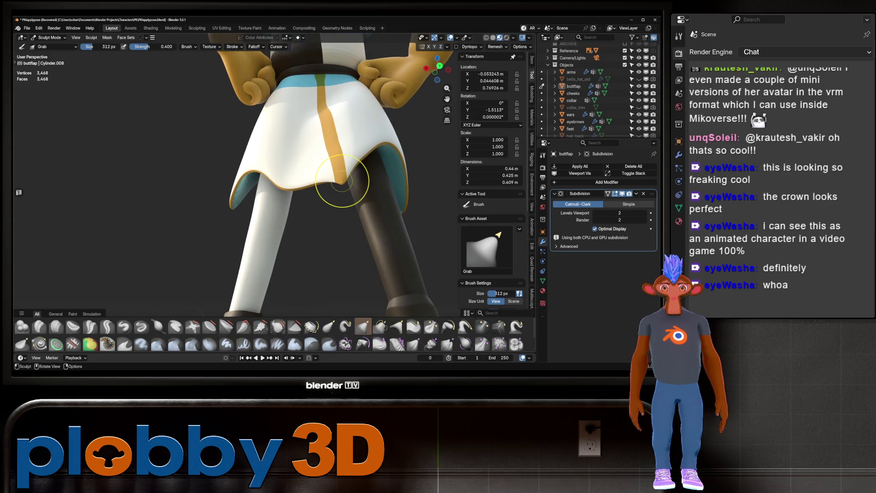
middle_drag(343, 192, 256, 206)
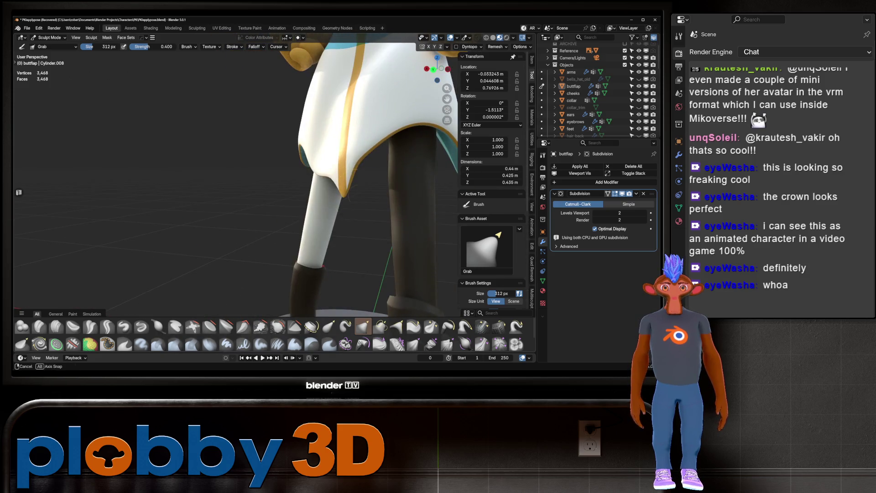
middle_drag(338, 181, 318, 173)
scroll(318, 174, up, 2)
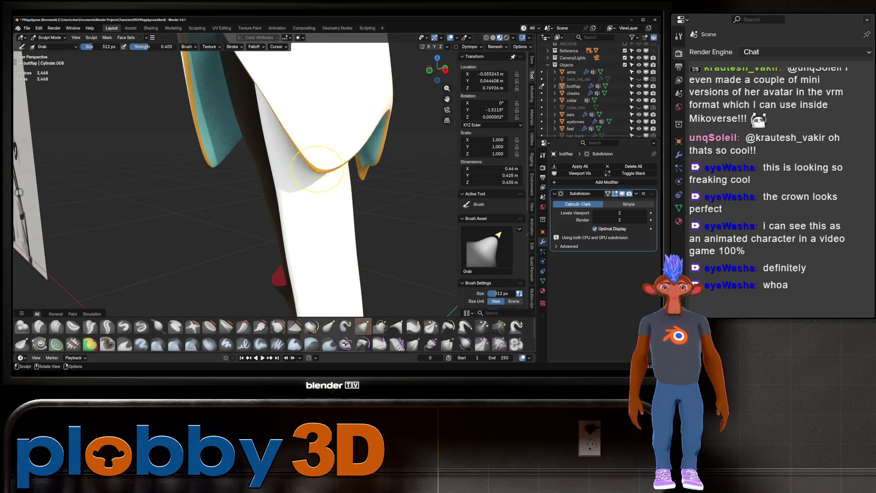
mouse_move(292, 164)
middle_down()
mouse_move(274, 143)
mouse_move(234, 213)
mouse_move(274, 173)
middle_up()
scroll(274, 174, down, 6)
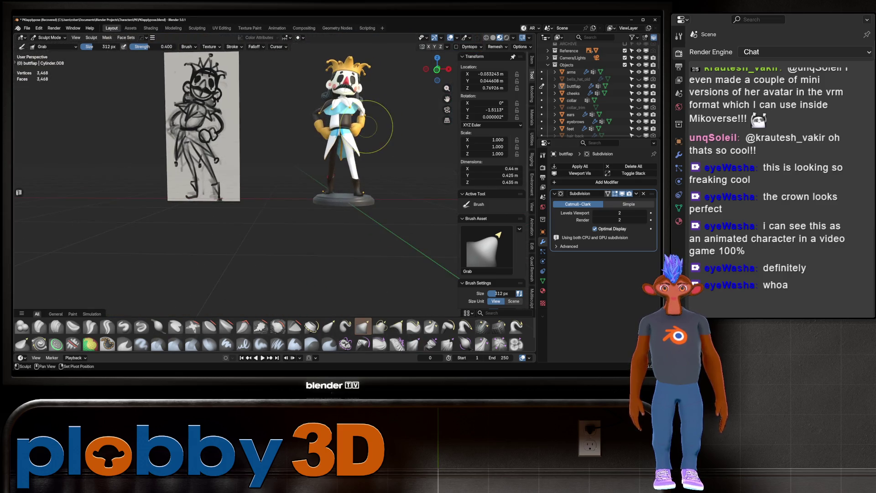
scroll(367, 127, up, 10)
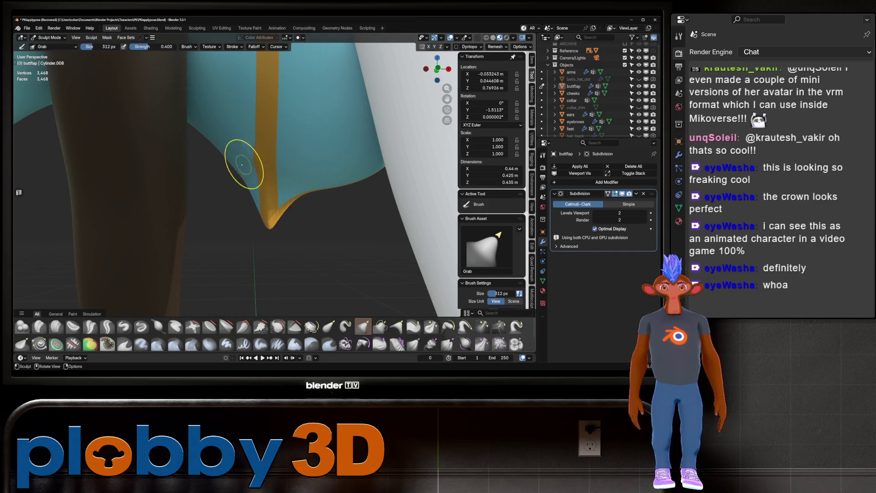
scroll(343, 171, down, 10)
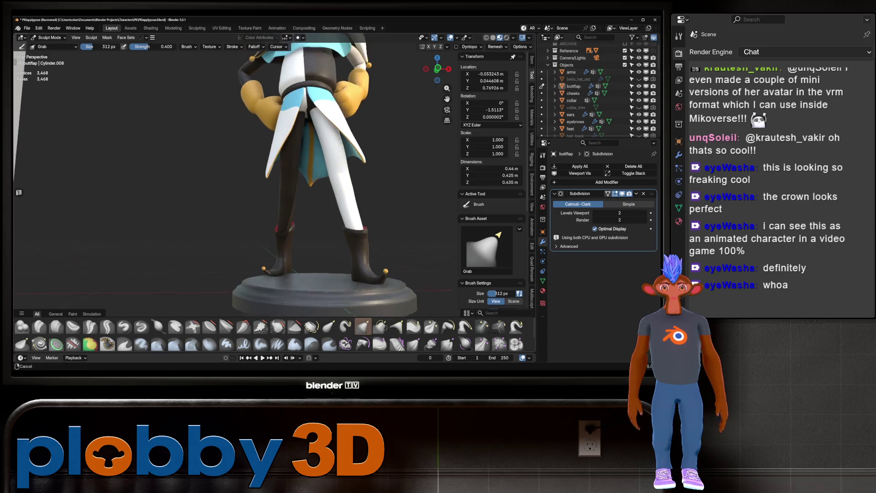
scroll(359, 145, up, 5)
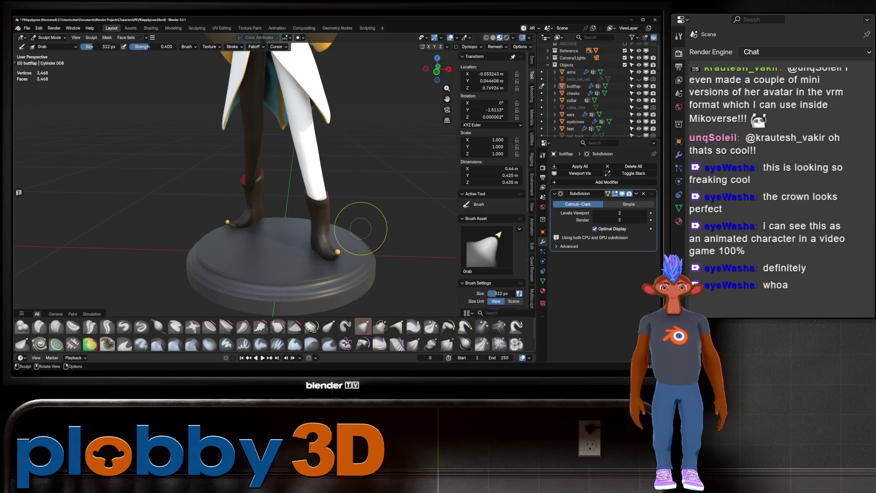
key(ctrl+Tab)
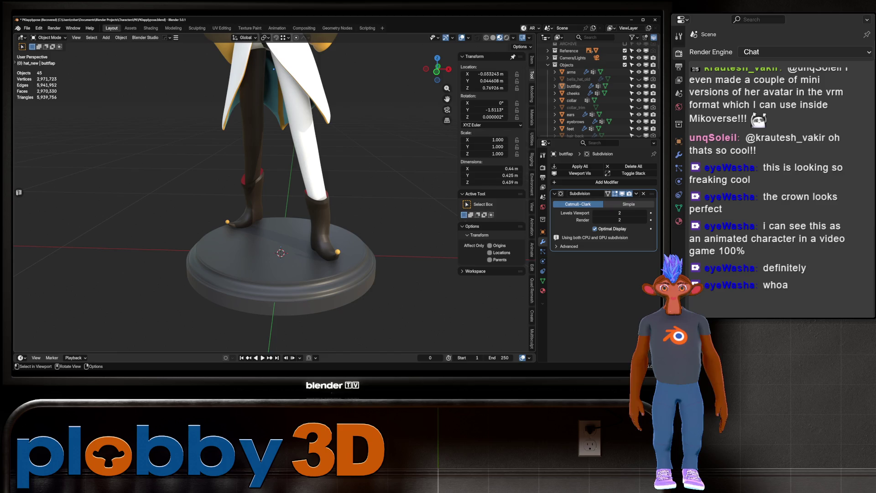
Duplicate the boot-toe ball and place copies at the coat-tail tips.
click(338, 252)
middle_drag(338, 252, 348, 324)
key(shift+d)
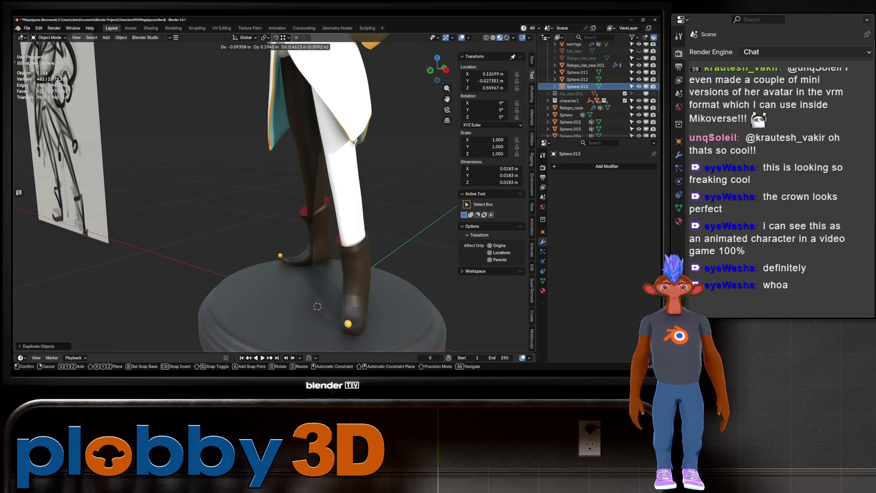
click(353, 142)
mouse_move(353, 142)
middle_down()
mouse_move(347, 151)
mouse_move(351, 138)
middle_up()
key(shift+d)
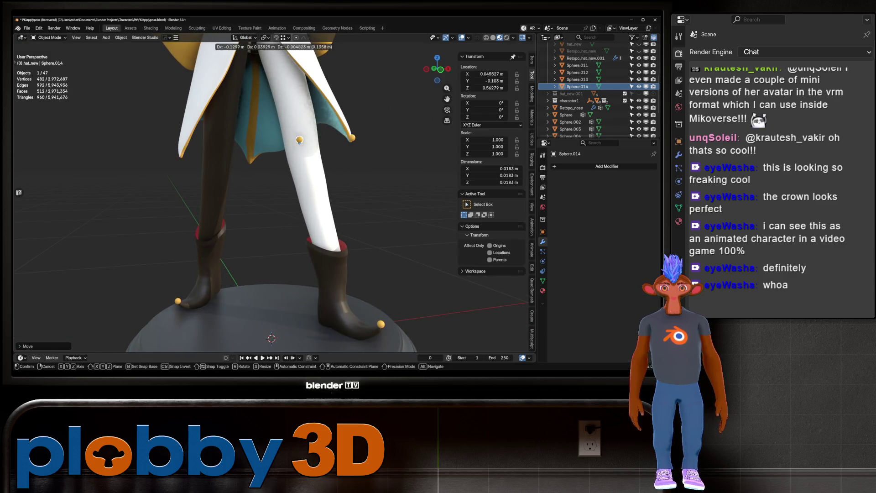
click(181, 156)
key(shift+d)
click(250, 162)
Enlarge one coat-tip ball about 1.6 times and move it along Y.
mouse_move(251, 162)
middle_down()
mouse_move(210, 166)
mouse_move(300, 174)
mouse_move(299, 203)
mouse_move(233, 185)
mouse_move(278, 183)
mouse_move(273, 192)
middle_up()
scroll(261, 162, up, 6)
key(s)
click(297, 196)
key(g)
key(y)
key(Return)
scroll(274, 196, down, 3)
Scale both coat-tip beads up together to 1.404.
click(278, 181)
shift+click(391, 174)
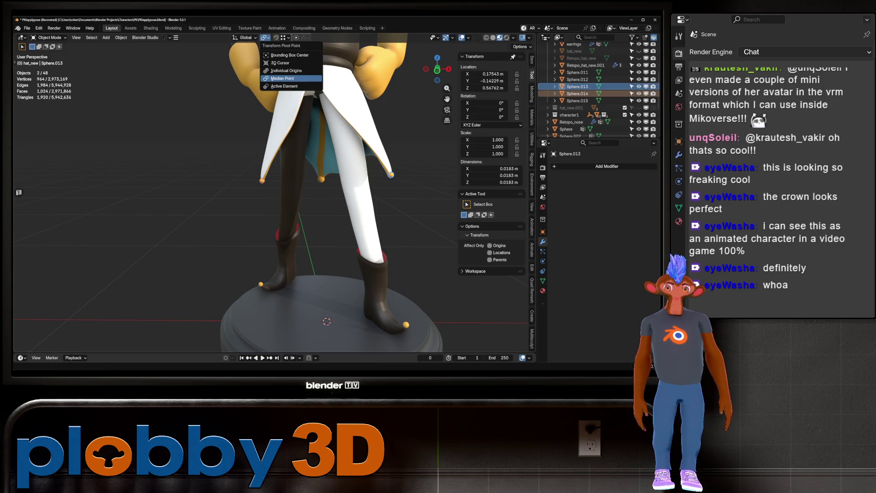
key(s)
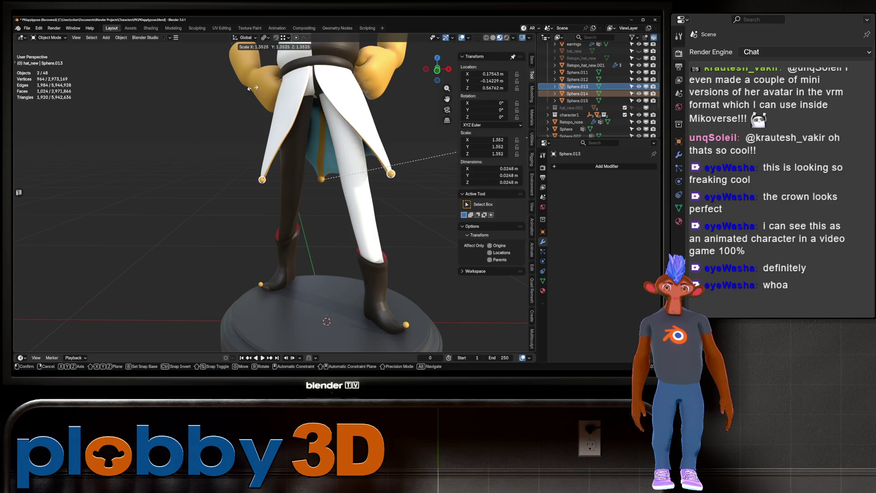
click(240, 89)
scroll(334, 107, up, 2)
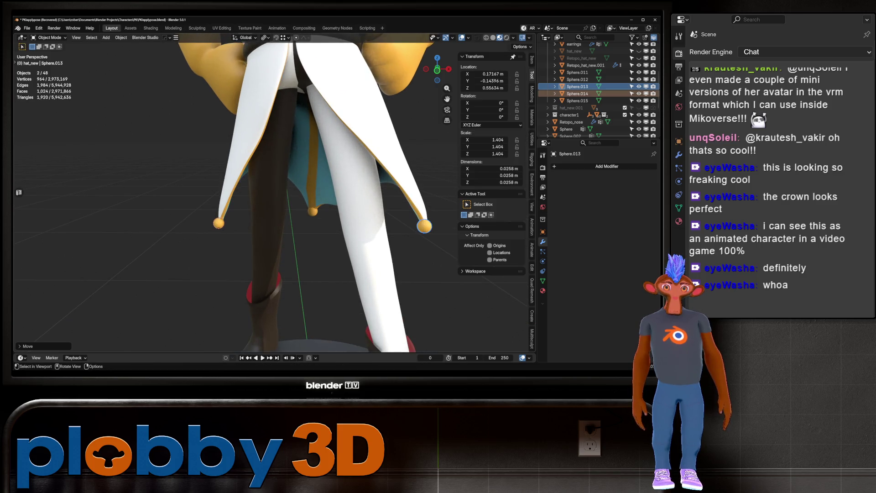
Move Sphere.013 and Sphere.014 so each sits on a coat-tail point.
middle_drag(274, 191, 338, 192)
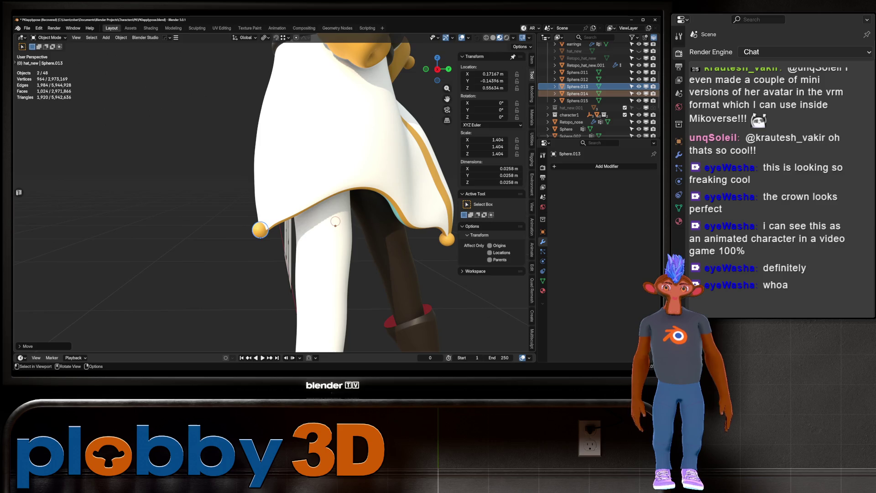
click(260, 230)
key(g)
click(263, 232)
middle_drag(263, 232, 315, 226)
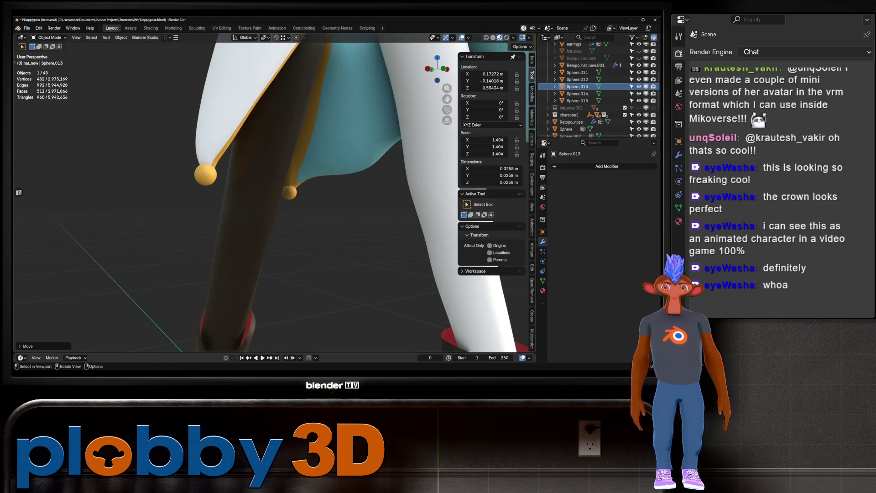
click(204, 174)
key(g)
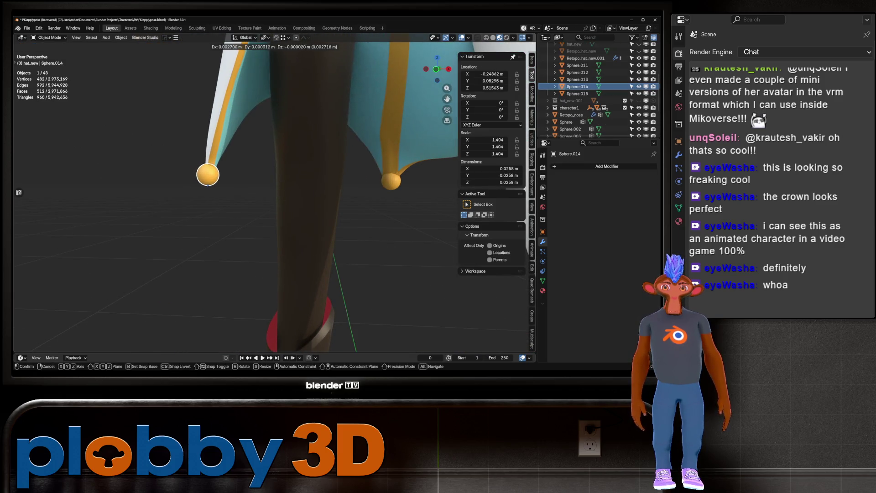
key(Return)
scroll(274, 196, down, 5)
middle_drag(273, 196, 511, 196)
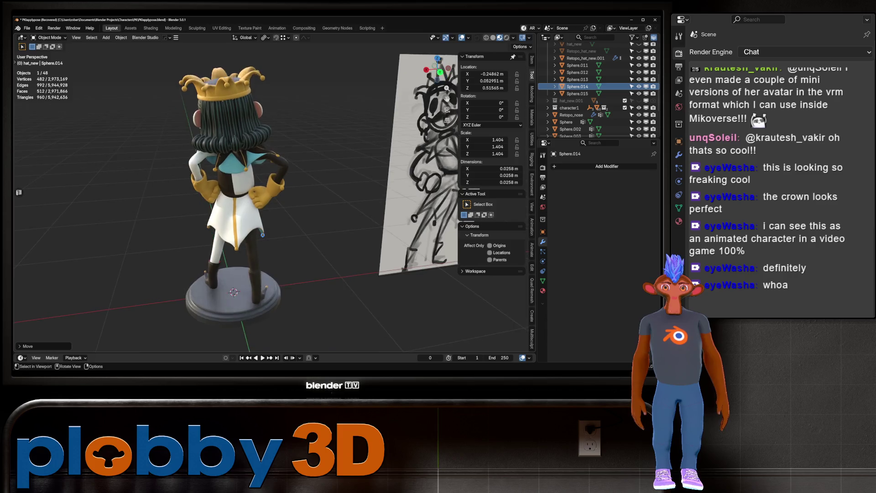
Select the collar with its bells and enter Edit Mode on it.
scroll(192, 173, up, 6)
click(183, 182)
mouse_move(182, 183)
shift+middle_down()
mouse_move(164, 201)
mouse_move(325, 169)
shift+middle_up()
key(Tab)
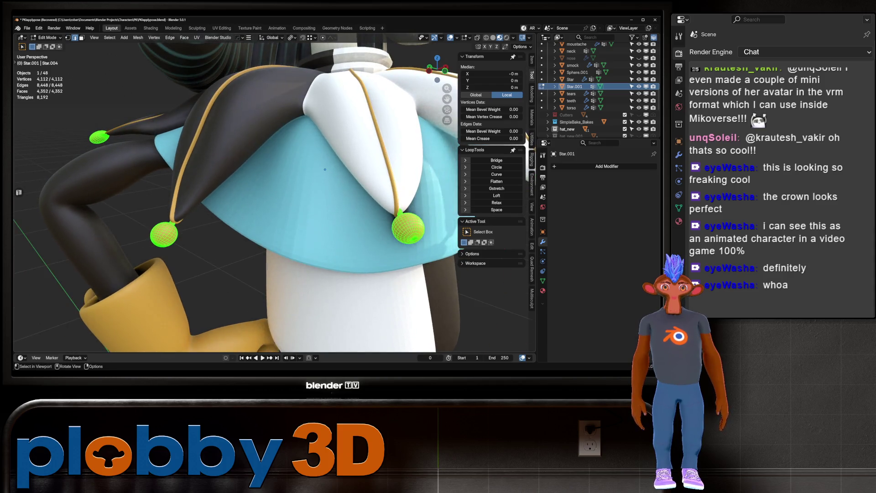
Select a loop on the collar bells and grow it until every bell is fully selected.
alt+click(325, 169)
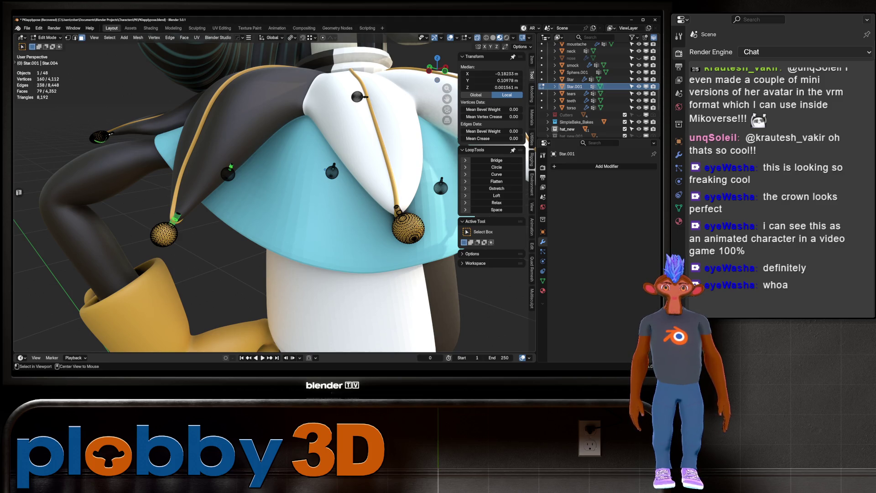
mouse_move(325, 170)
middle_down()
mouse_move(333, 174)
mouse_move(331, 166)
middle_up()
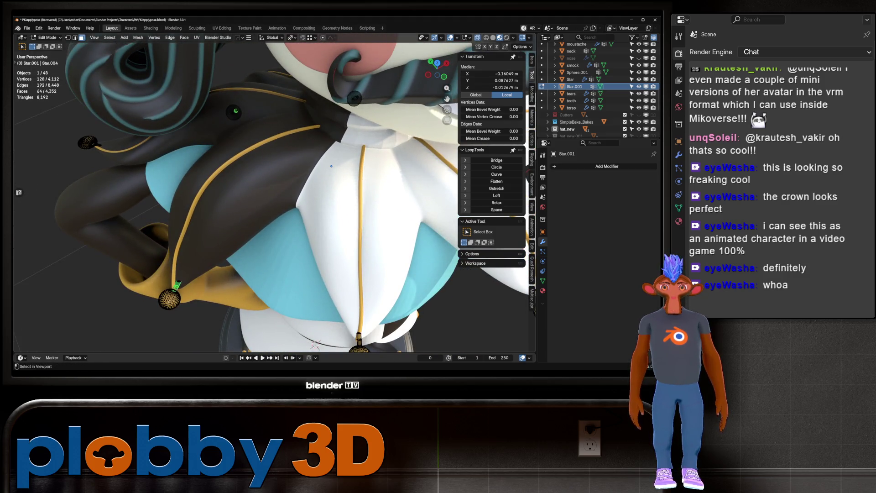
key(KP_Decimal)
key(ctrl+KP_Add)
middle_drag(402, 174, 448, 133)
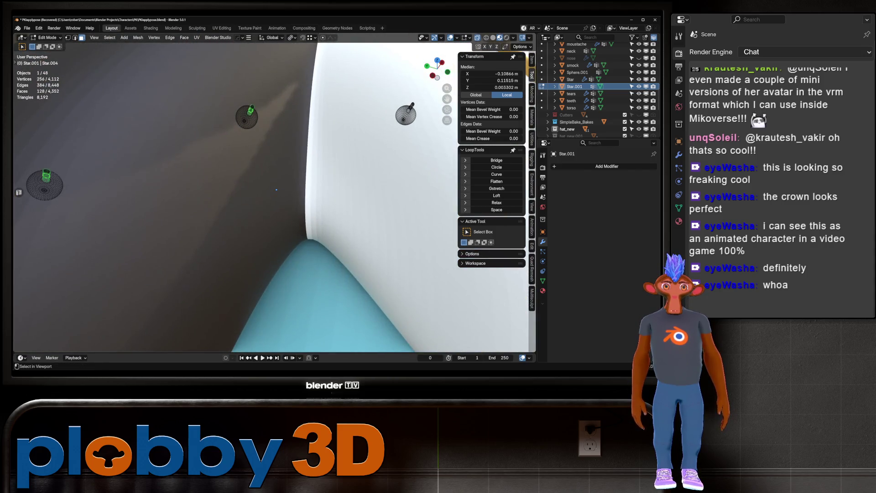
middle_drag(276, 190, 358, 135)
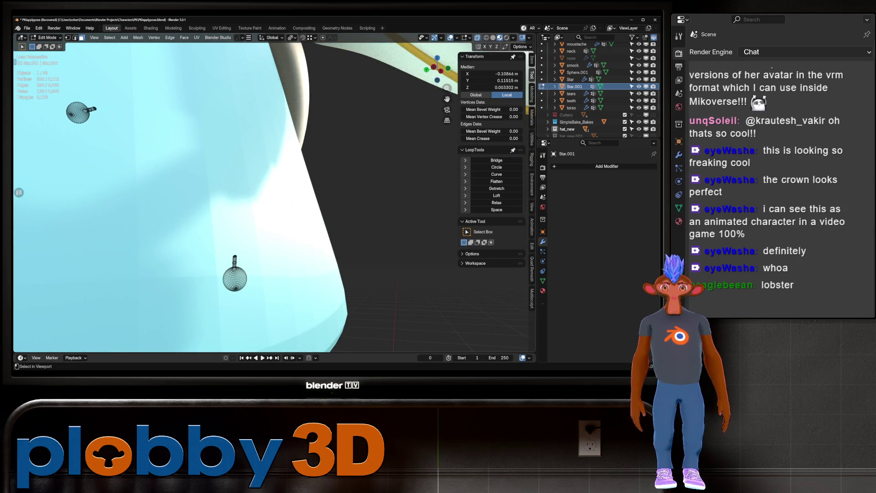
middle_drag(358, 134, 386, 116)
mouse_move(274, 183)
middle_down()
mouse_move(302, 165)
mouse_move(294, 180)
middle_up()
key(ctrl+KP_Add)
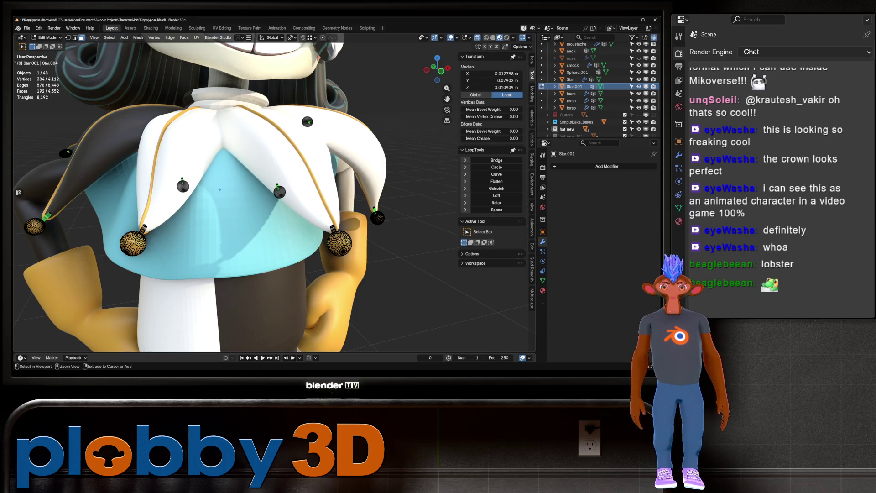
scroll(132, 220, up, 5)
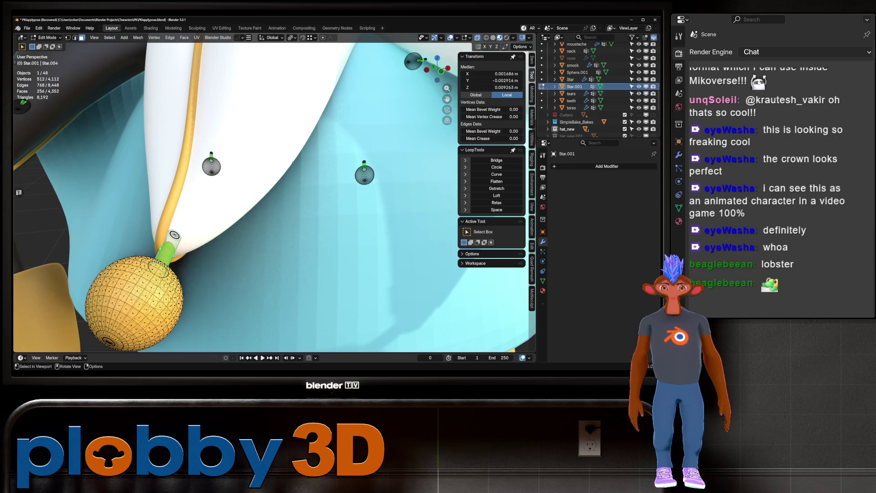
key(KP_Decimal)
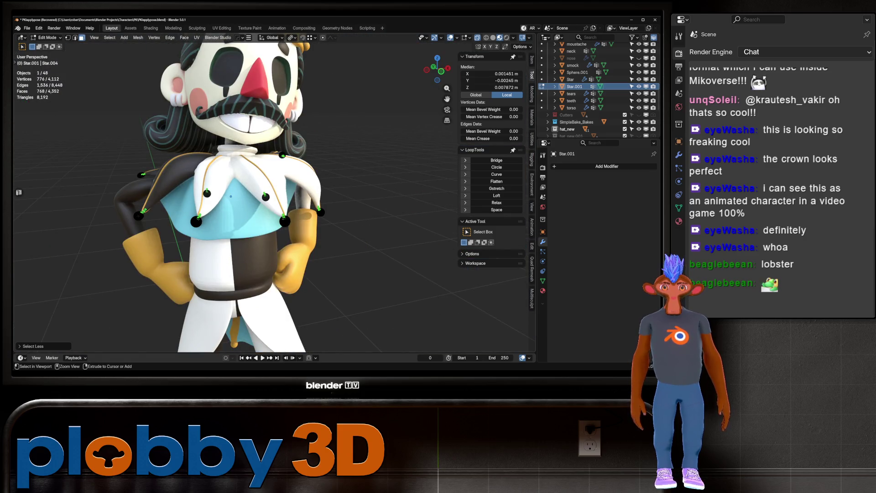
mouse_move(274, 228)
middle_down()
mouse_move(303, 223)
mouse_move(283, 219)
middle_up()
key(ctrl+l)
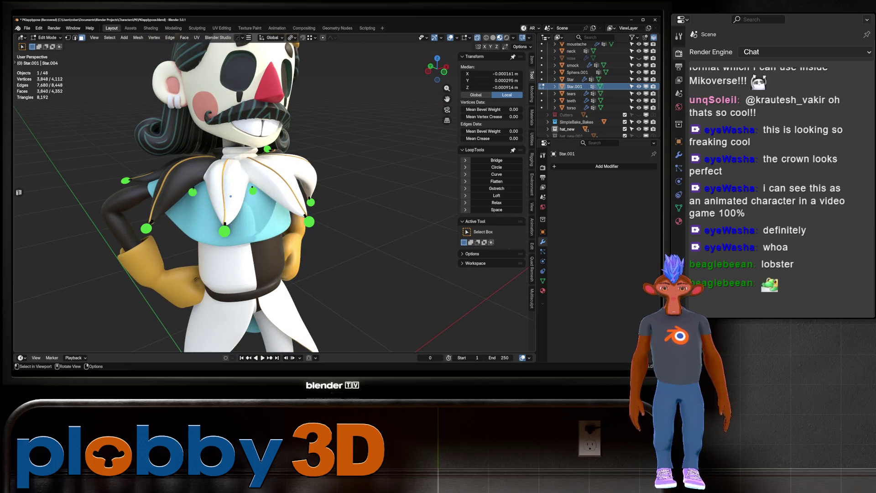
Round the selected bells into spheres with To Sphere, then leave Edit Mode and deselect.
key(shift+alt+s)
key(Return)
key(Tab)
mouse_move(251, 150)
middle_down()
mouse_move(196, 150)
mouse_move(251, 151)
middle_up()
key(alt+a)
mouse_move(185, 203)
middle_down()
mouse_move(246, 202)
mouse_move(186, 201)
mouse_move(219, 199)
middle_up()
scroll(186, 200, down, 8)
Select the torso and view the jester from the front orthographic view.
click(303, 200)
mouse_move(303, 201)
middle_down()
mouse_move(374, 201)
mouse_move(329, 201)
middle_up()
scroll(375, 201, up, 5)
scroll(269, 201, down, 4)
mouse_move(270, 201)
middle_down()
mouse_move(338, 187)
mouse_move(320, 191)
mouse_move(330, 191)
middle_up()
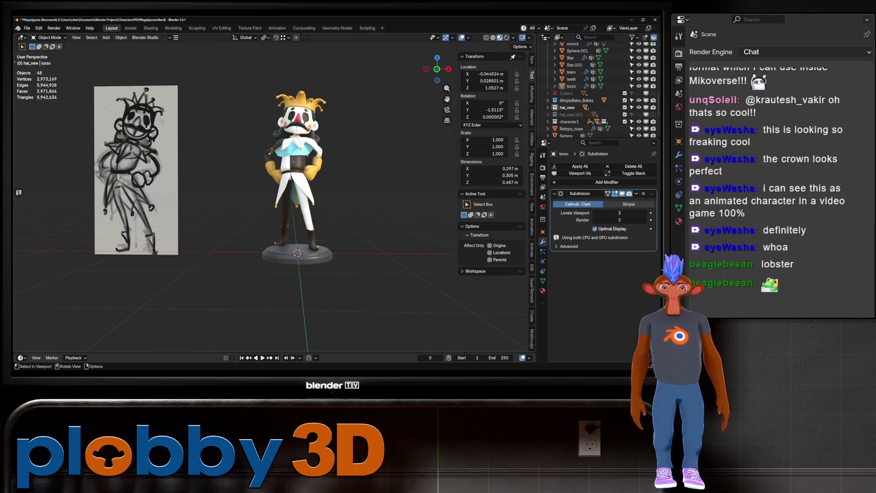
key(KP_1)
scroll(333, 155, up, 2)
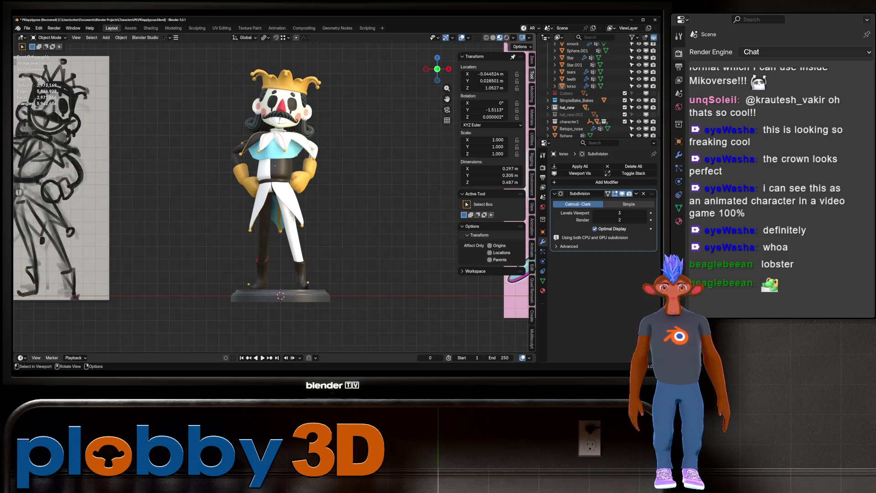
Open the round base in Edit Mode with edge selection, framed on its rim.
click(261, 268)
key(Tab)
key(KP_Decimal)
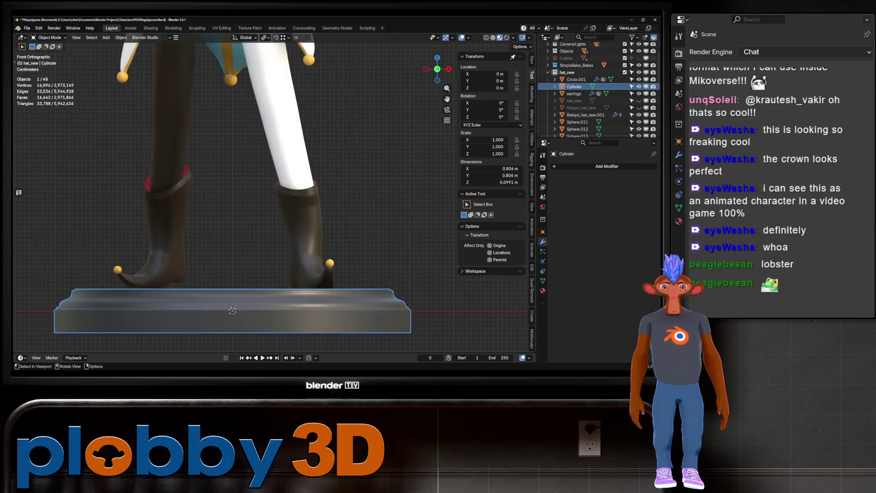
middle_drag(274, 192, 283, 187)
mouse_move(241, 279)
middle_down()
mouse_move(262, 249)
mouse_move(260, 269)
middle_up()
alt+click(119, 265)
key(2)
Bevel the top rim edge loop with multiple segments, then return to Object Mode and deselect.
alt+click(123, 223)
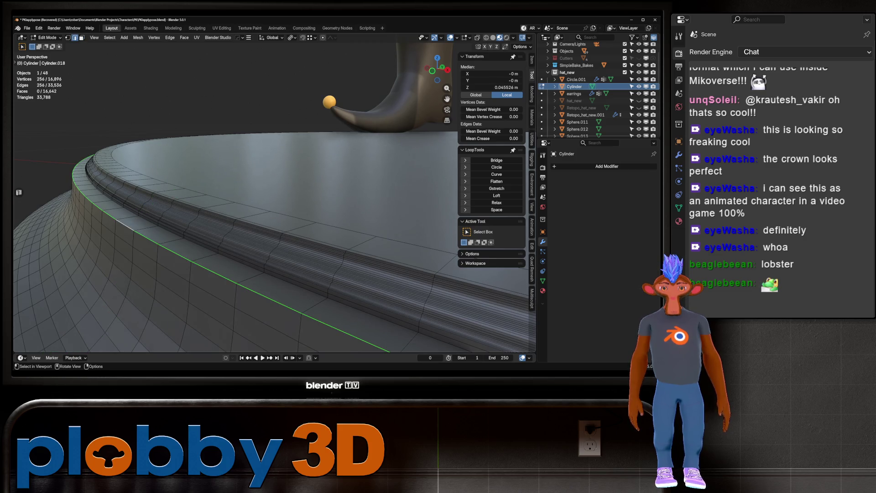
key(ctrl+b)
scroll(233, 256, up, 20)
key(Return)
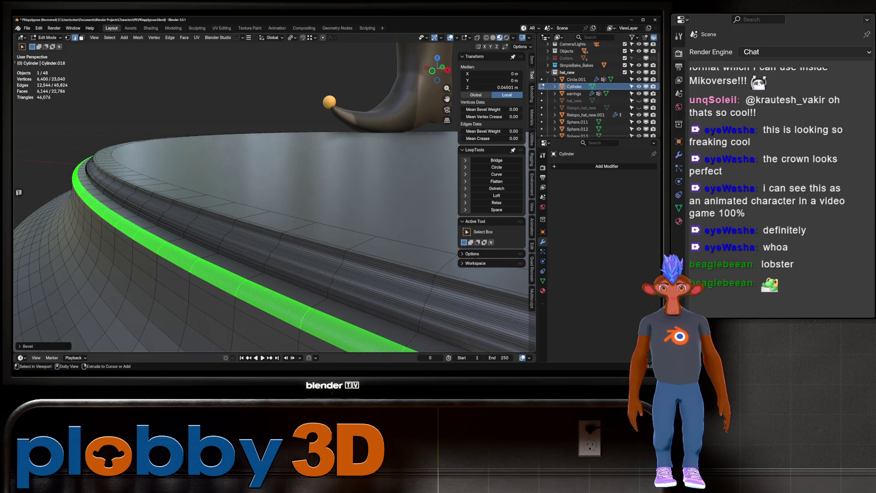
key(Tab)
scroll(274, 196, down, 10)
mouse_move(274, 196)
middle_down()
mouse_move(274, 219)
mouse_move(306, 205)
mouse_move(268, 210)
middle_up()
key(alt+a)
scroll(306, 205, up, 5)
scroll(306, 206, down, 3)
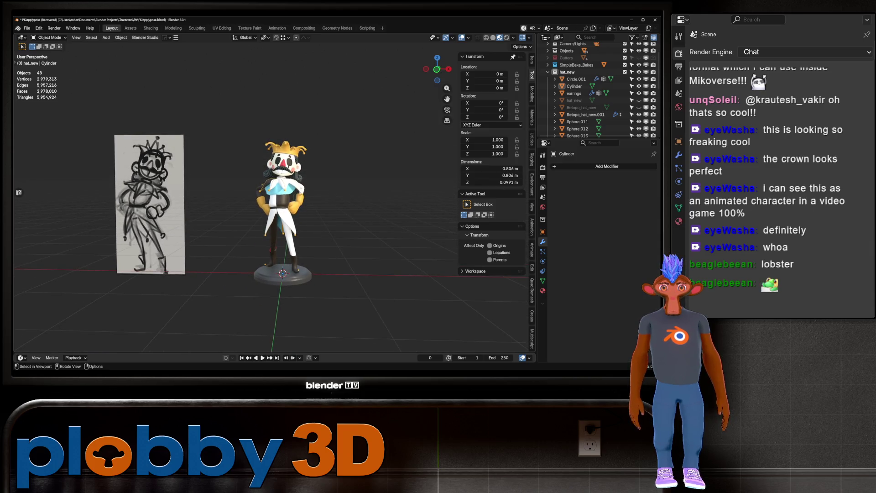
scroll(285, 178, up, 5)
Pull the head's mouth corner outward with the Grab brush in Sculpt Mode, then return to Object Mode.
click(303, 158)
key(ctrl+Tab)
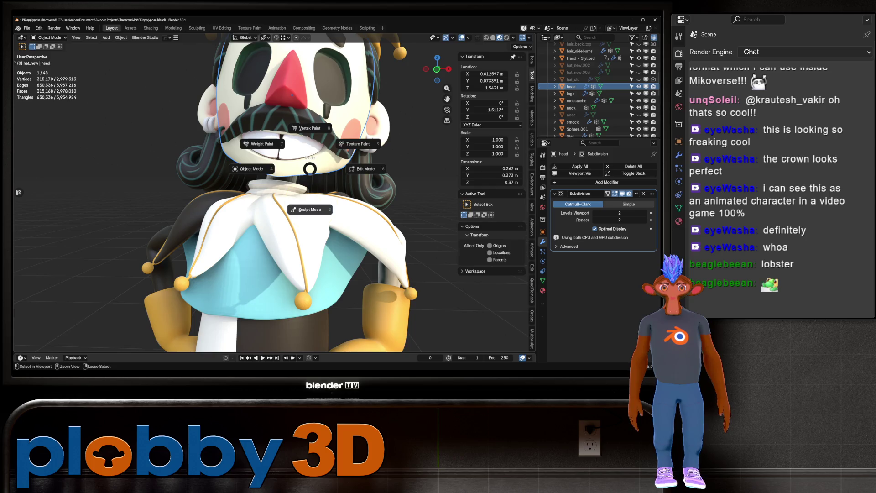
click(351, 140)
drag(322, 149, 338, 148)
middle_drag(328, 144, 311, 153)
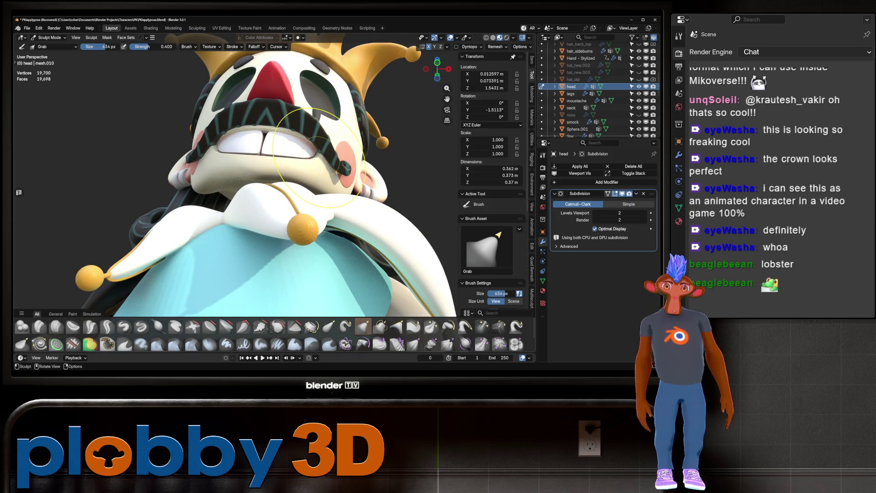
key(ctrl+Tab)
key(4)
key(Home)
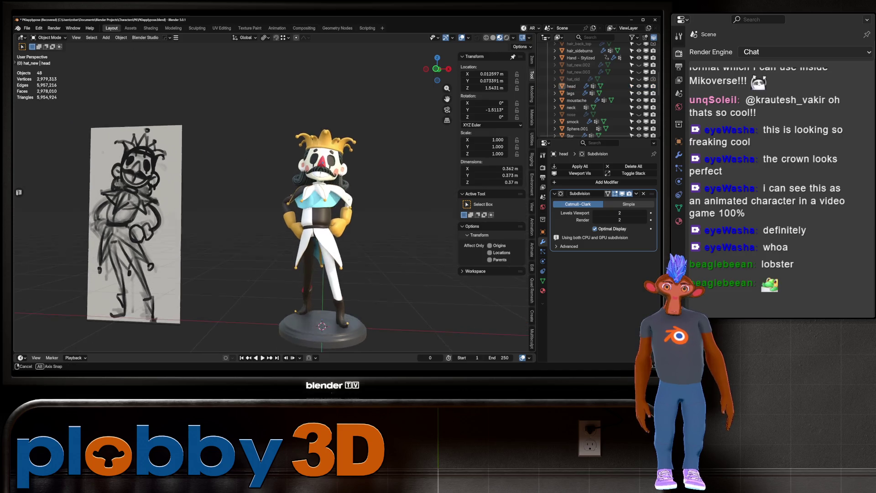
key(KP_Decimal)
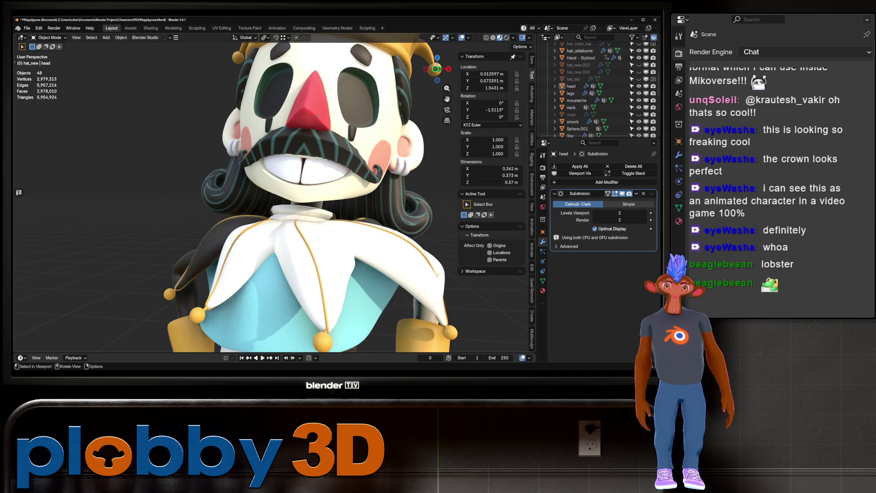
From behind the jester, open the buttflap coat-tail in Edit Mode and select all its linked geometry.
key(Home)
mouse_move(318, 117)
middle_down()
mouse_move(470, 122)
mouse_move(454, 121)
middle_up()
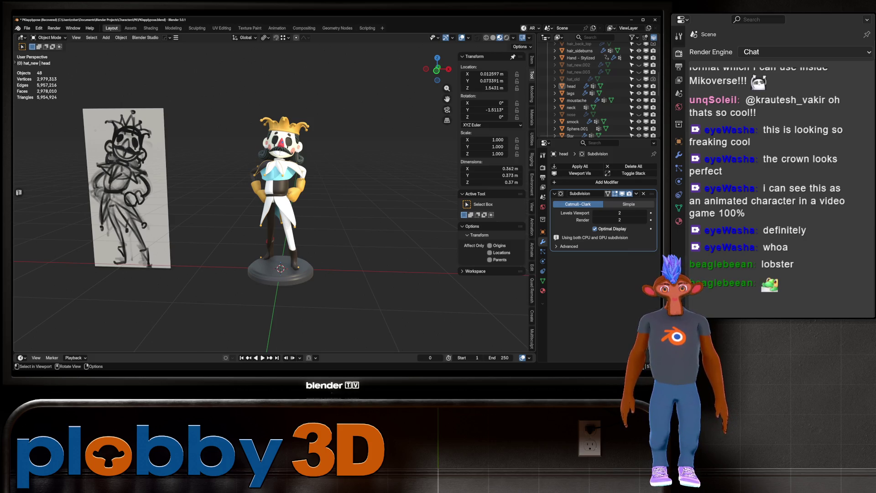
key(KP_1)
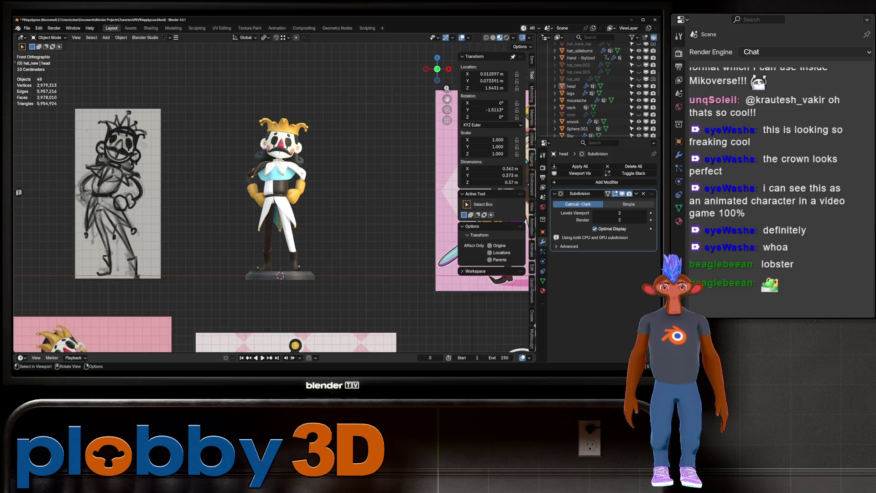
scroll(219, 165, up, 5)
middle_drag(274, 192, 210, 192)
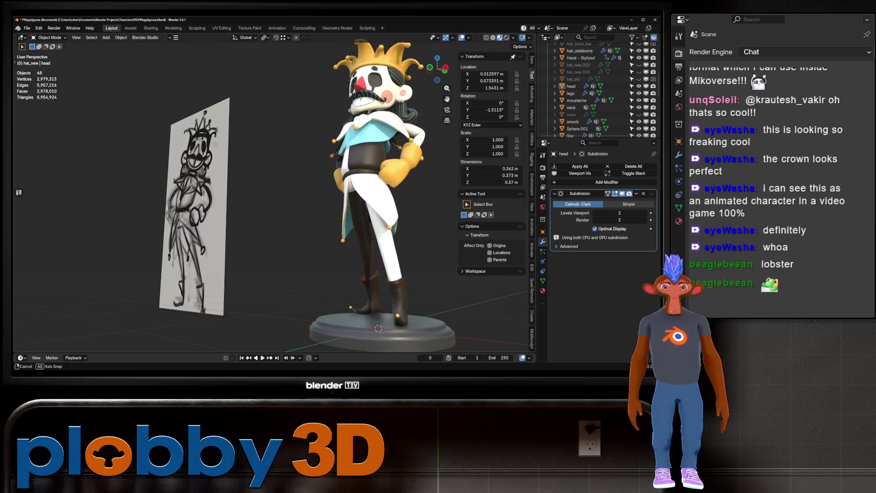
middle_drag(274, 191, 137, 192)
key(Tab)
key(alt+q)
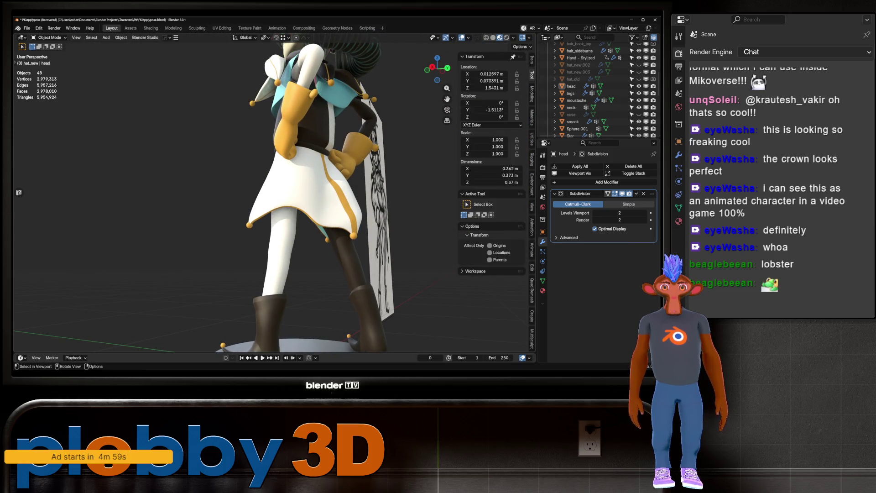
key(ctrl+l)
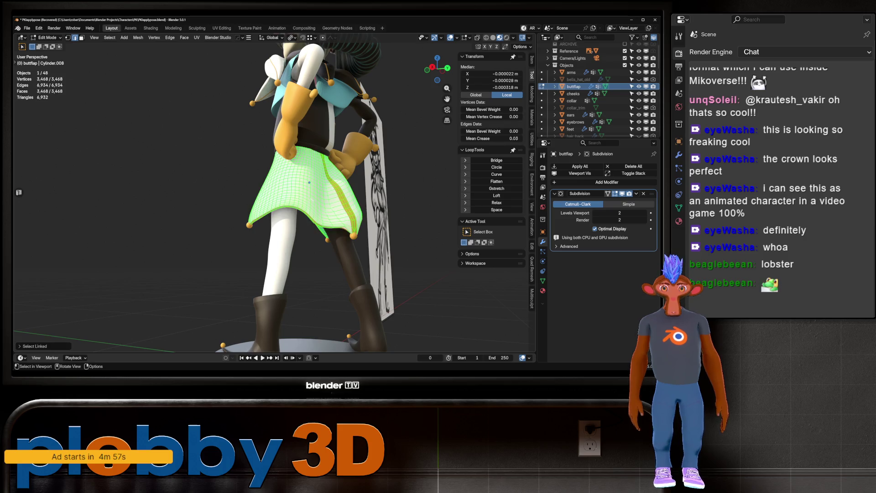
Limit linked selection to Material and assign the black material to the flap's back section.
click(35, 347)
click(84, 322)
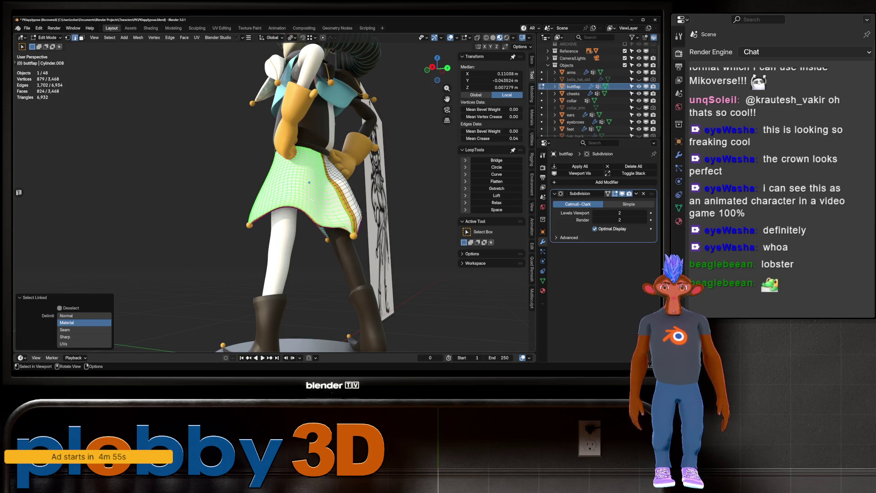
middle_drag(309, 182, 413, 186)
click(543, 291)
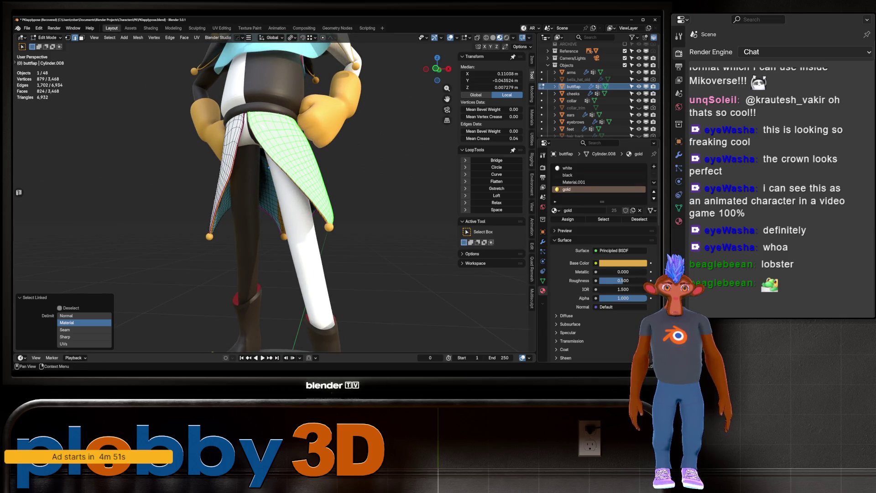
click(567, 175)
click(568, 219)
key(Tab)
key(Home)
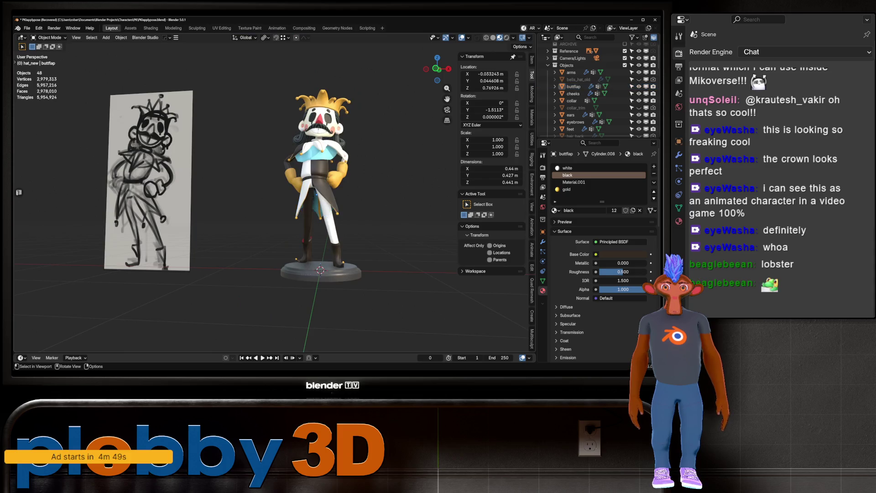
Select the legs, enter their Edit Mode with nothing selected, and preview the jester rendered.
mouse_move(319, 182)
middle_down()
mouse_move(296, 183)
mouse_move(450, 183)
mouse_move(450, 208)
middle_up()
scroll(327, 228, up, 4)
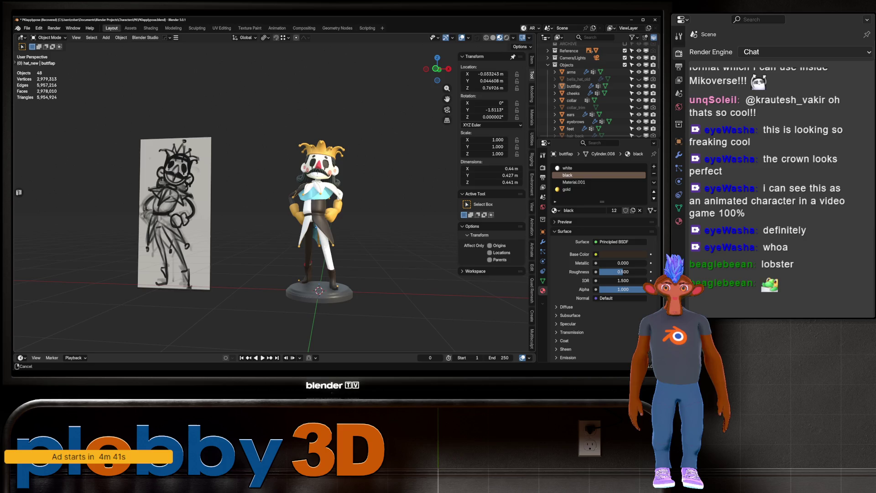
middle_drag(319, 192, 320, 219)
mouse_move(273, 162)
middle_down()
mouse_move(265, 214)
mouse_move(244, 214)
middle_up()
scroll(265, 183, up, 3)
click(255, 202)
key(Tab)
key(Tab)
scroll(265, 214, down, 5)
key(alt+a)
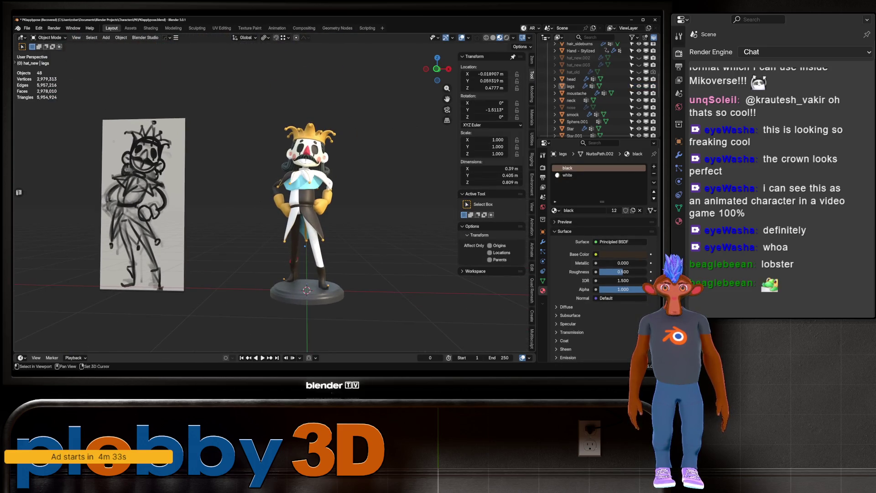
key(z)
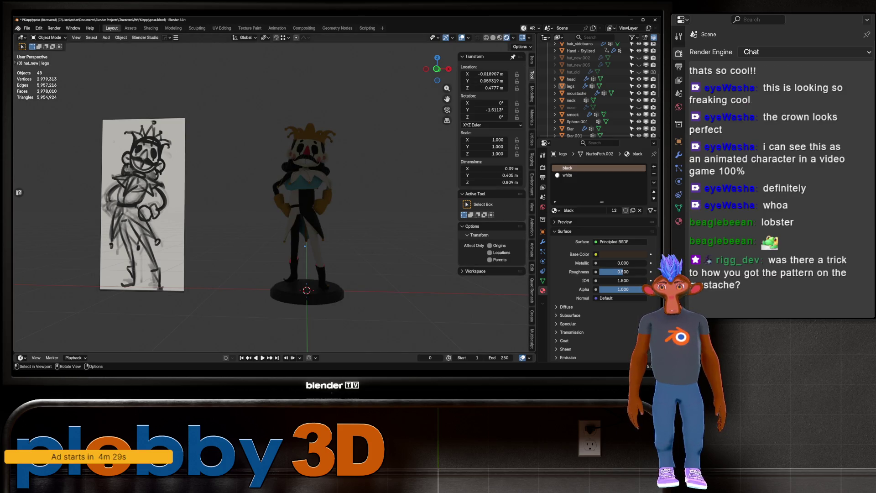
Switch viewport shading to Material Preview, then to plain grey Solid.
click(500, 37)
mouse_move(307, 205)
middle_down()
mouse_move(324, 200)
mouse_move(283, 192)
mouse_move(354, 190)
mouse_move(301, 194)
middle_up()
click(493, 37)
scroll(274, 196, up, 4)
scroll(274, 196, down, 4)
scroll(274, 197, up, 4)
scroll(274, 196, down, 4)
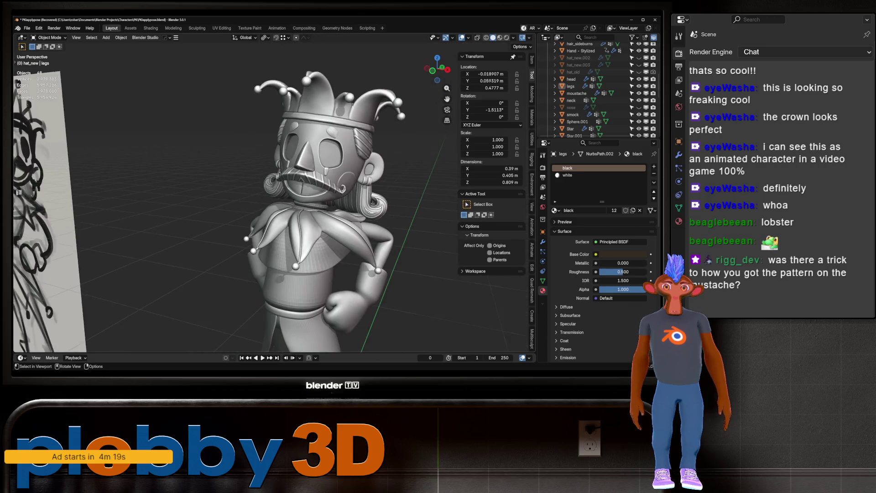
scroll(273, 197, up, 4)
Select and frame the moustache, then clear the selection to see the whole figure.
click(232, 182)
key(KP_Decimal)
scroll(274, 197, down, 8)
key(alt+a)
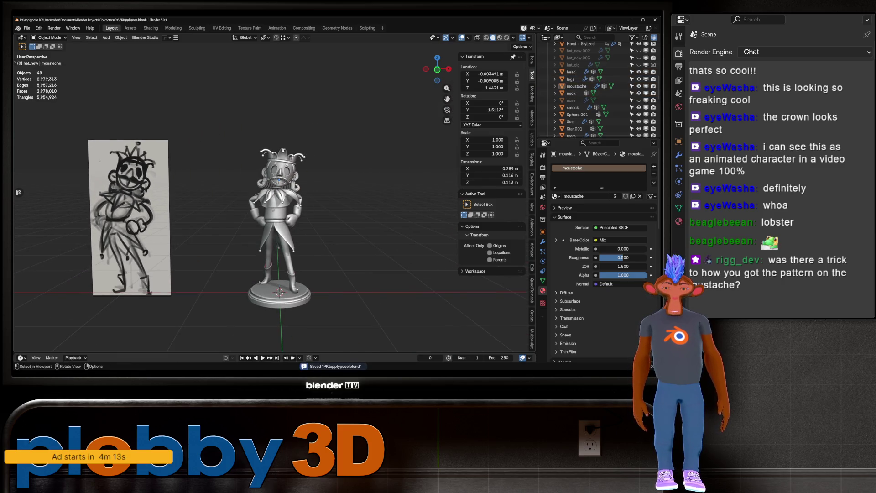
scroll(278, 255, up, 5)
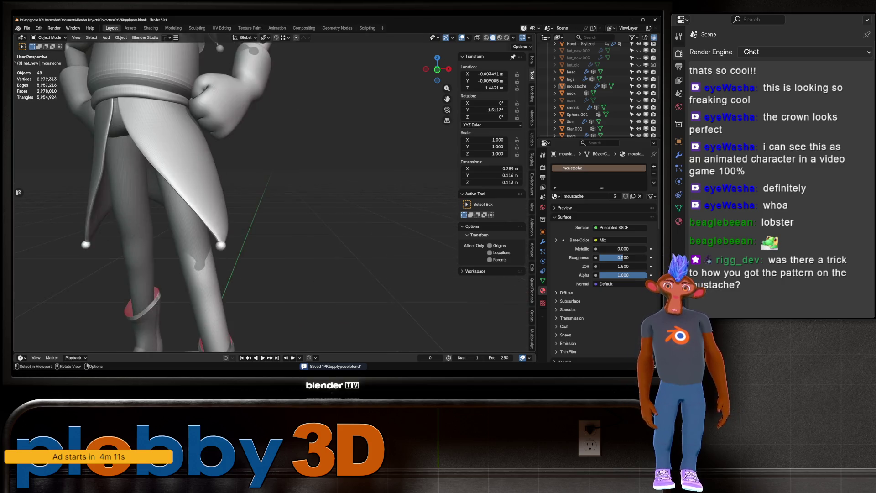
Select the moustache and orbit around it for a close look.
shift+middle_drag(278, 256, 278, 320)
scroll(278, 206, up, 2)
scroll(295, 222, up, 3)
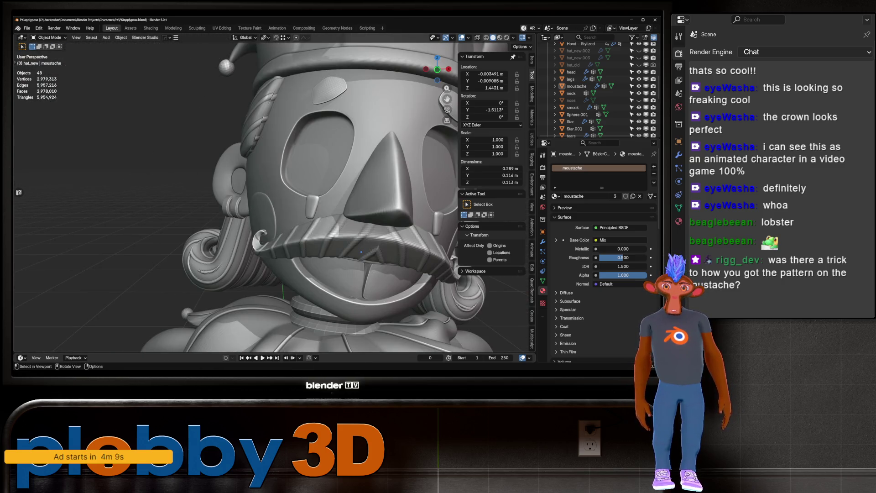
click(296, 222)
middle_drag(296, 222, 237, 247)
scroll(598, 91, up, 2)
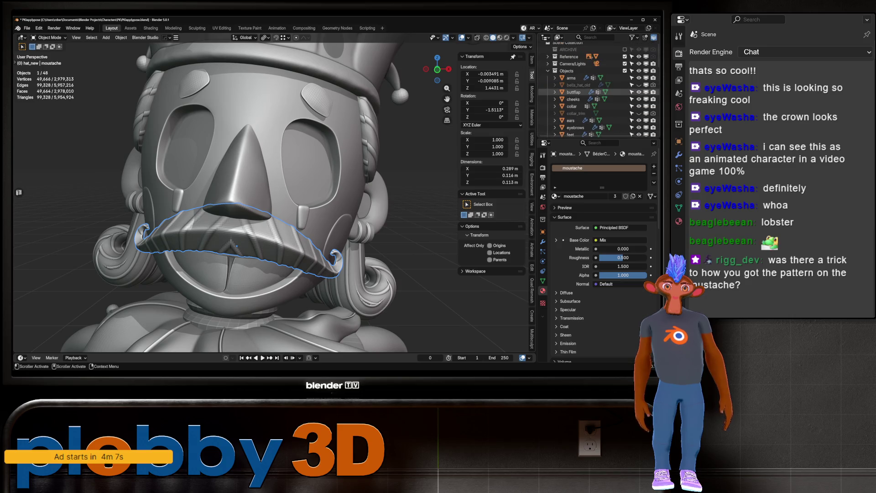
scroll(598, 89, down, 6)
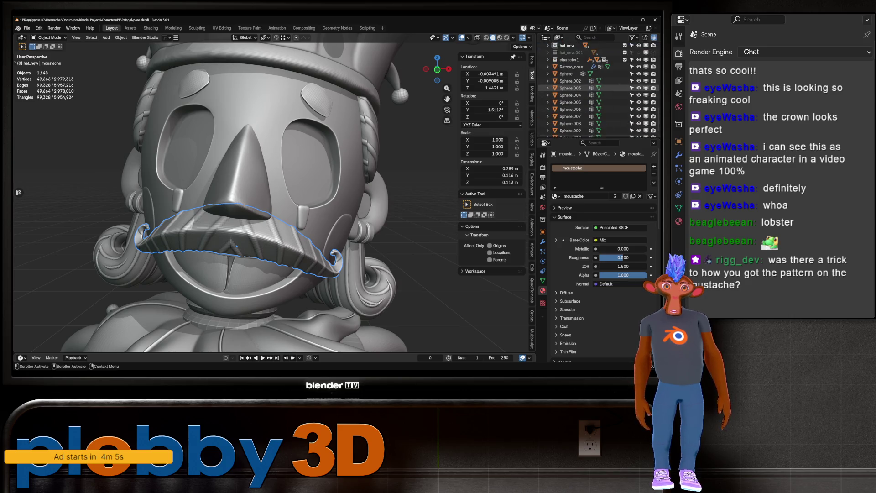
scroll(598, 89, up, 10)
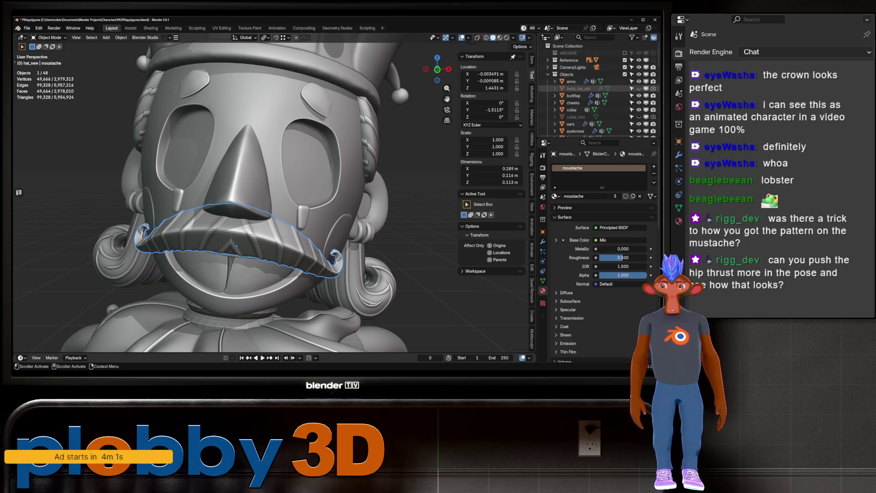
scroll(273, 173, down, 10)
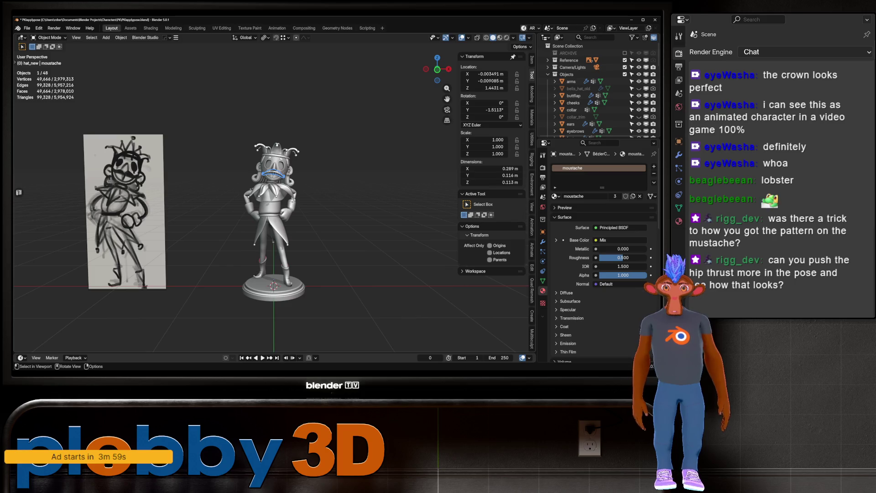
Orbit to a rear view of the grey jester and open the Ctrl+Tab mode pie menu.
mouse_move(256, 196)
middle_down()
mouse_move(503, 202)
mouse_move(484, 202)
middle_up()
scroll(270, 196, up, 5)
scroll(269, 197, down, 5)
scroll(315, 200, up, 4)
key(ctrl+Tab)
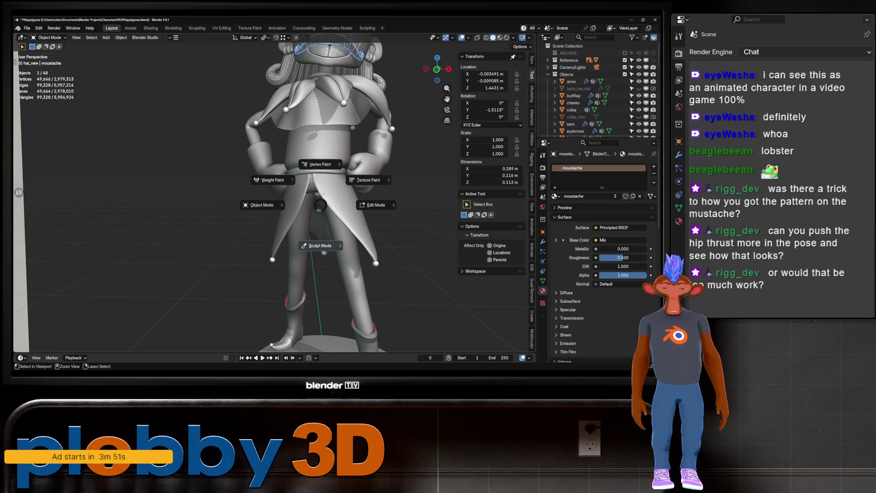
Enter Sculpt Mode, switch the target to the coat-tail flap, then return to Object Mode.
click(315, 200)
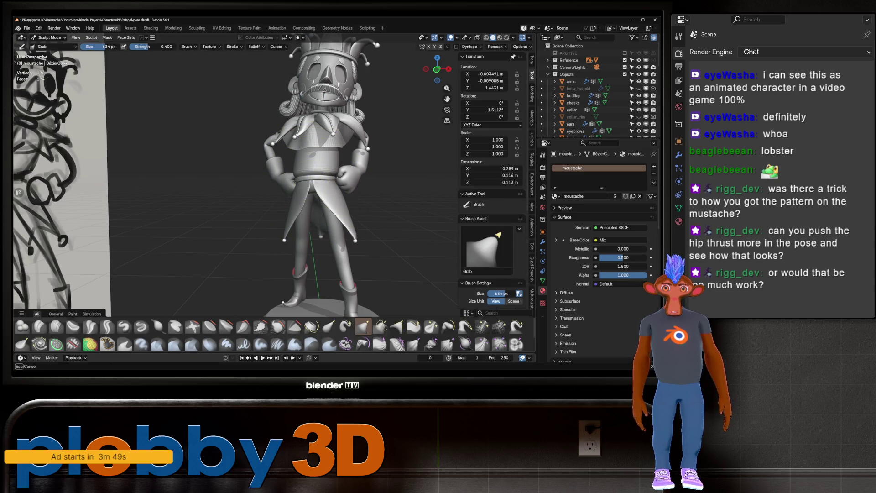
scroll(325, 174, down, 3)
key(alt+q)
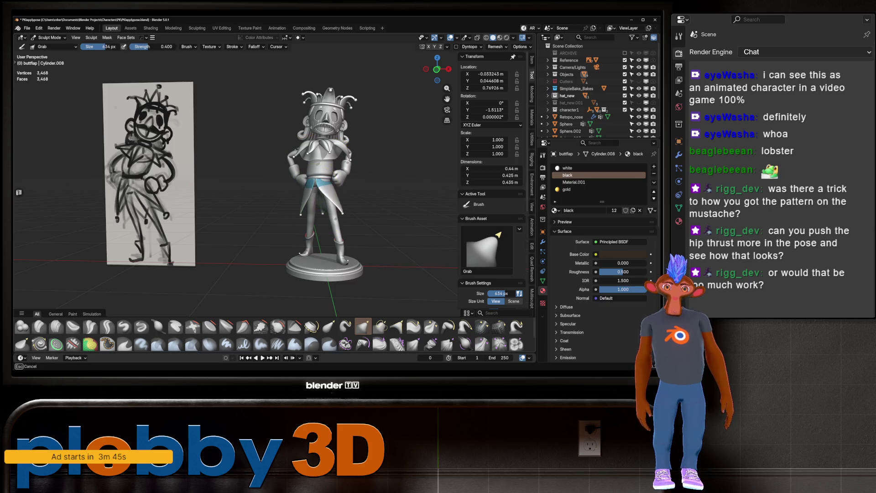
key(ctrl+Tab)
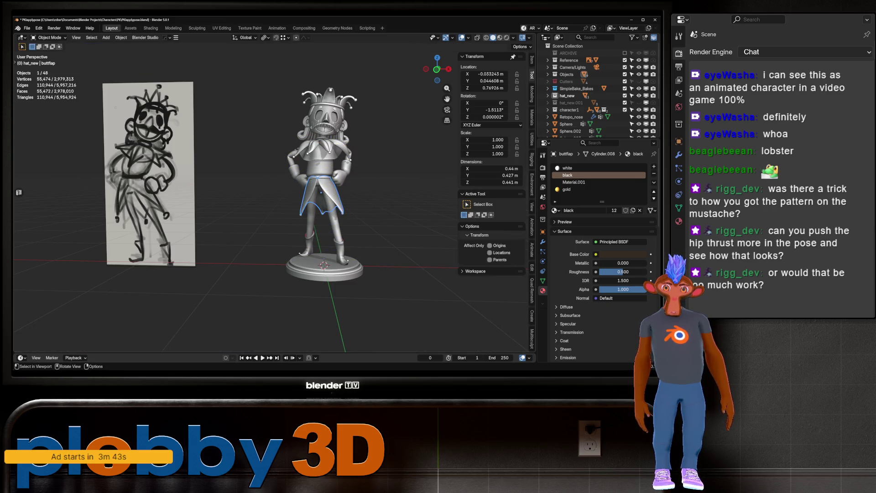
middle_drag(320, 192, 137, 192)
scroll(292, 210, up, 5)
scroll(292, 210, up, 3)
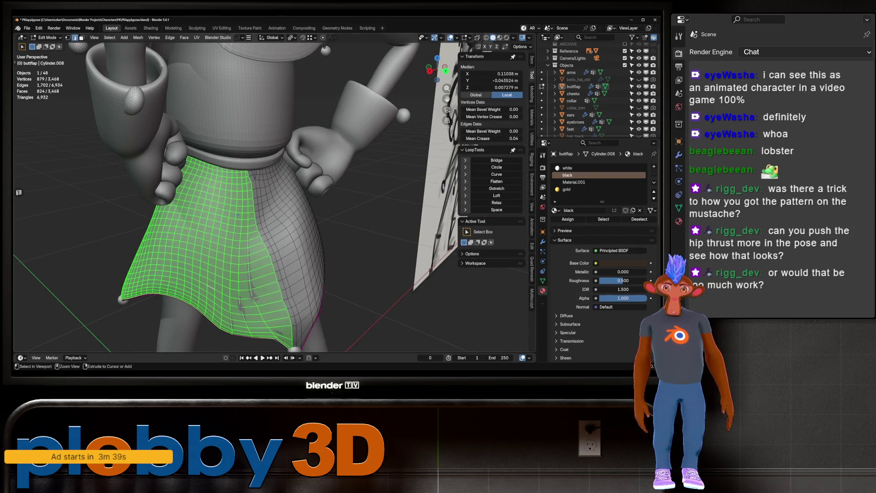
scroll(292, 210, up, 3)
Sculpt the skirt with the wireframe overlay on, relaxing its mesh near the waist with Relax Slide.
key(ctrl+Tab)
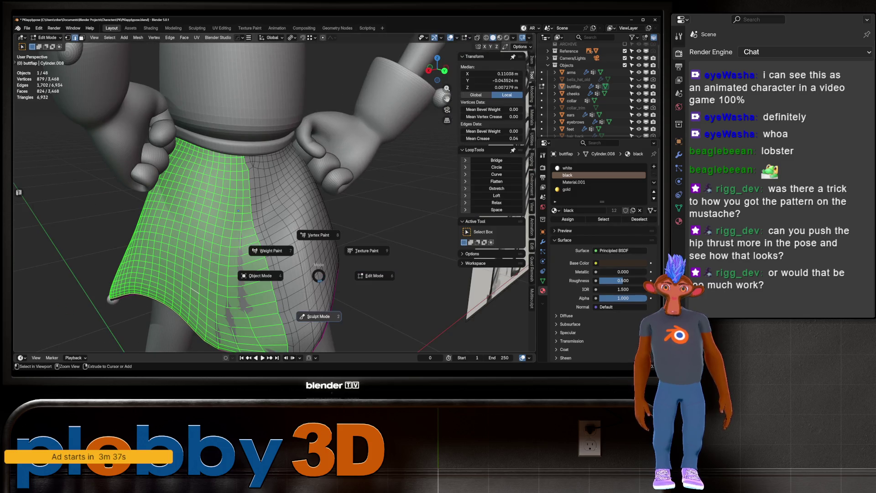
click(319, 316)
scroll(358, 225, up, 2)
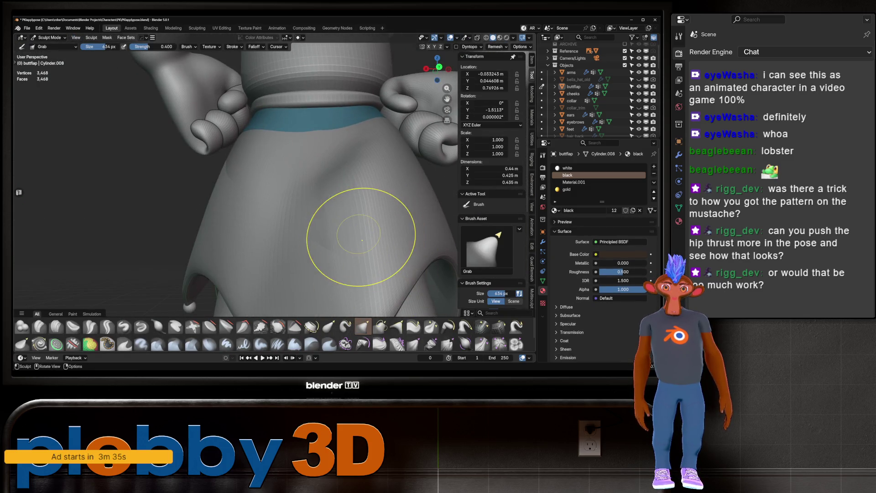
key(q)
click(347, 304)
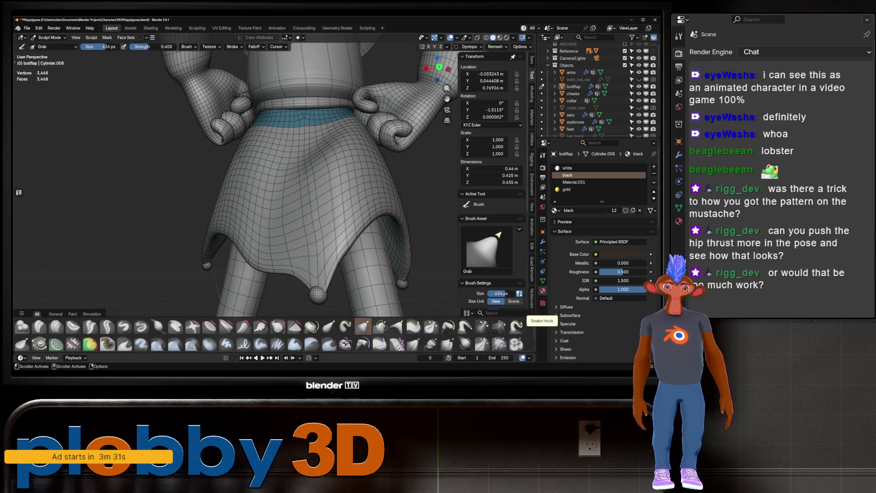
click(499, 326)
mouse_move(340, 174)
mouse_down()
mouse_move(281, 224)
mouse_move(319, 196)
mouse_up()
Switch to Material Preview shading, level the view on the skirt, and return to Object Mode.
click(500, 37)
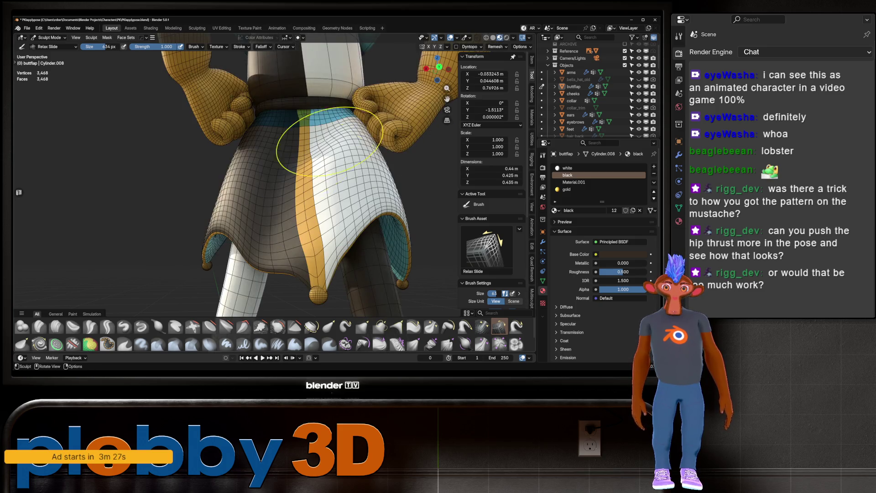
mouse_move(325, 145)
middle_down()
mouse_move(333, 154)
mouse_move(278, 187)
mouse_move(305, 181)
mouse_move(408, 207)
mouse_move(320, 205)
mouse_move(301, 219)
mouse_move(313, 258)
middle_up()
key(ctrl+Tab)
click(374, 207)
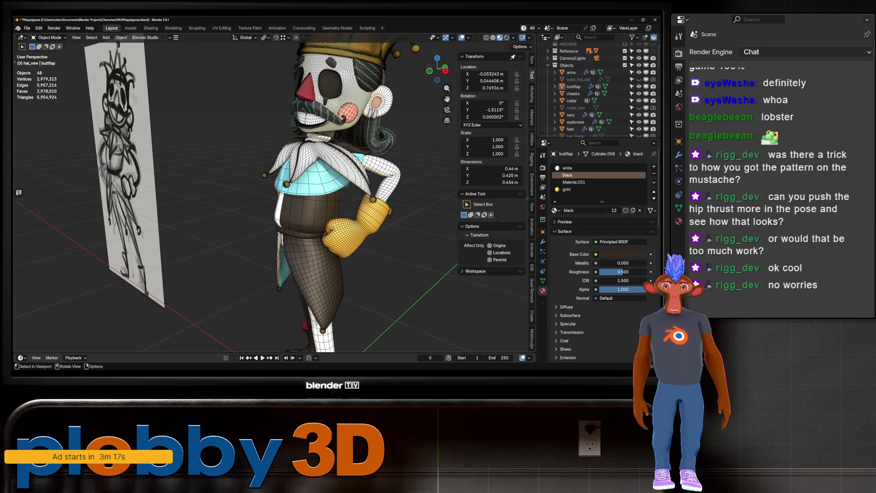
Hide the mesh wireframe overlay and orbit around to see the whole jester on its base.
click(468, 37)
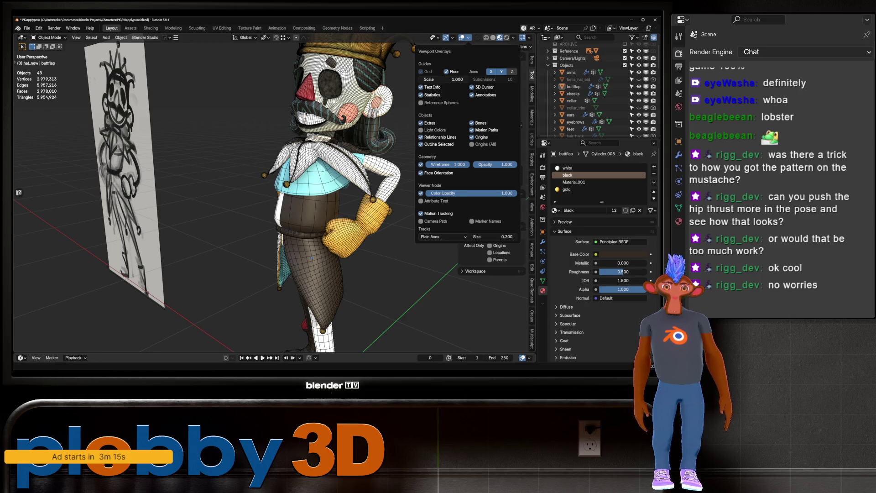
click(421, 164)
scroll(312, 259, down, 5)
mouse_move(313, 259)
middle_down()
mouse_move(347, 251)
mouse_move(319, 249)
middle_up()
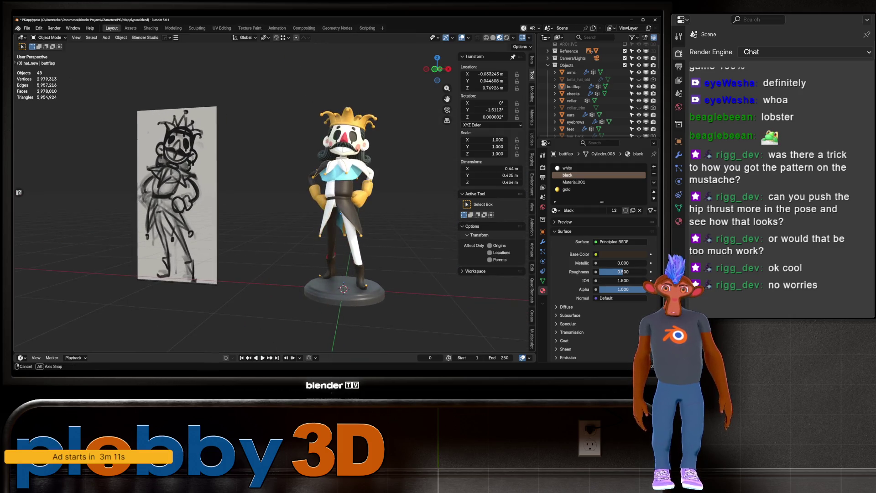
scroll(319, 249, up, 5)
scroll(320, 248, down, 5)
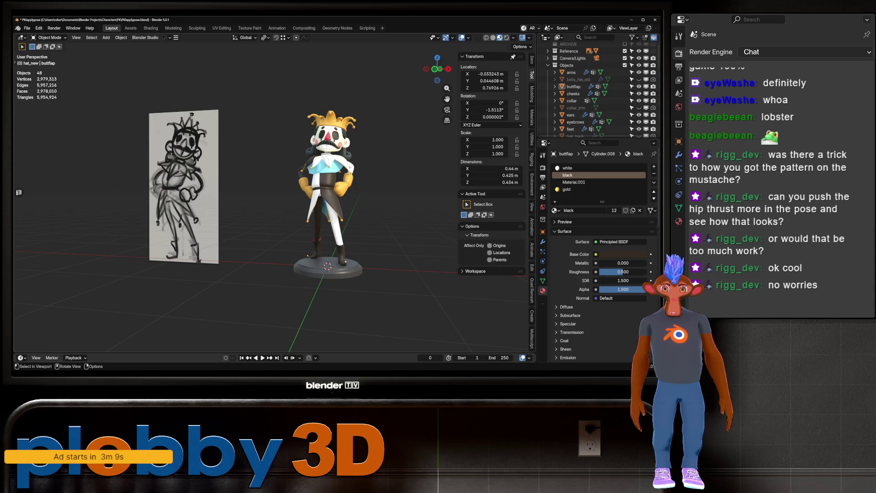
scroll(319, 249, up, 2)
mouse_move(320, 249)
middle_down()
mouse_move(447, 249)
mouse_move(370, 249)
middle_up()
scroll(438, 249, up, 2)
scroll(420, 249, down, 3)
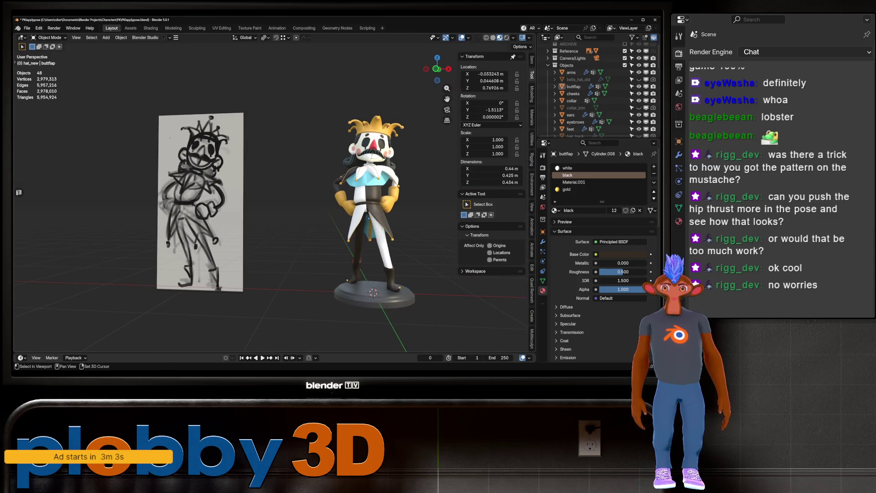
scroll(347, 219, up, 2)
middle_drag(347, 219, 315, 219)
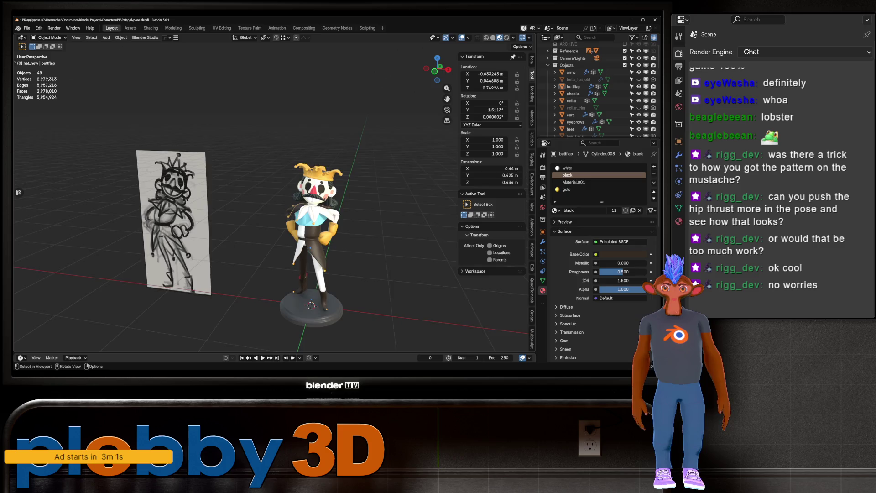
scroll(315, 220, down, 3)
Switch to Front Orthographic view and zoom out to compare the jester against the reference images.
key(KP_1)
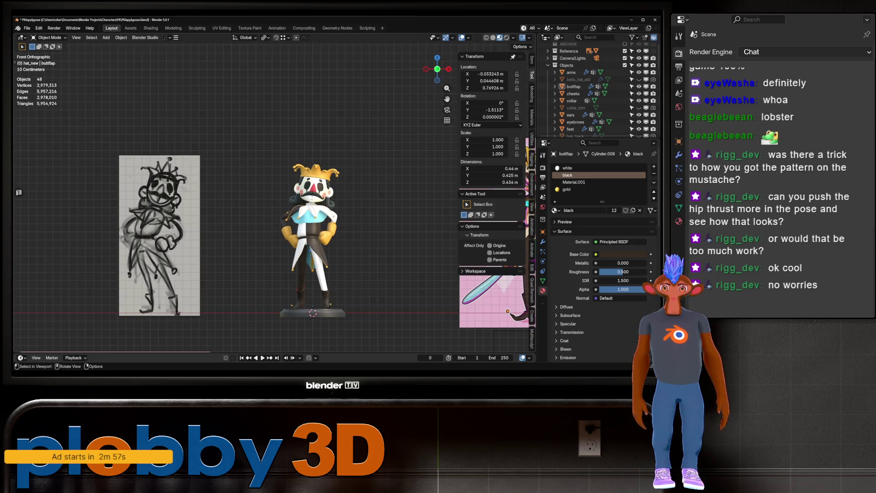
scroll(238, 205, down, 5)
mouse_move(237, 205)
shift+middle_down()
mouse_move(216, 190)
mouse_move(246, 148)
shift+middle_up()
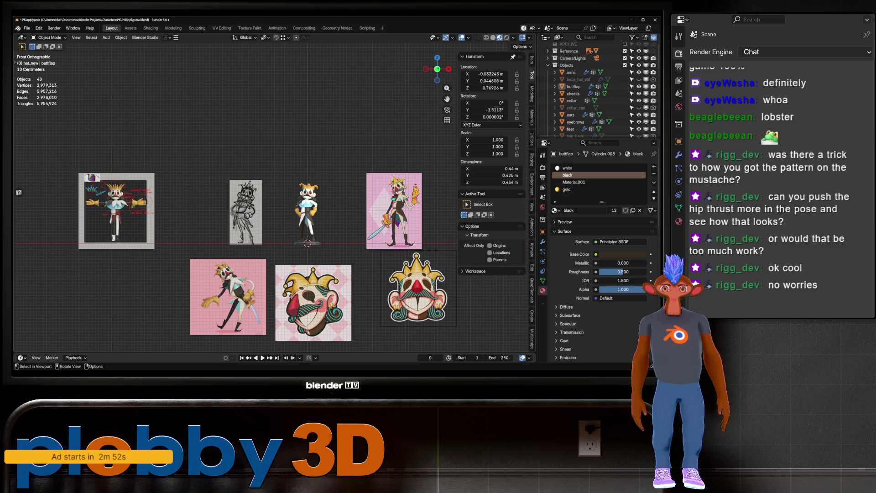
scroll(308, 215, up, 8)
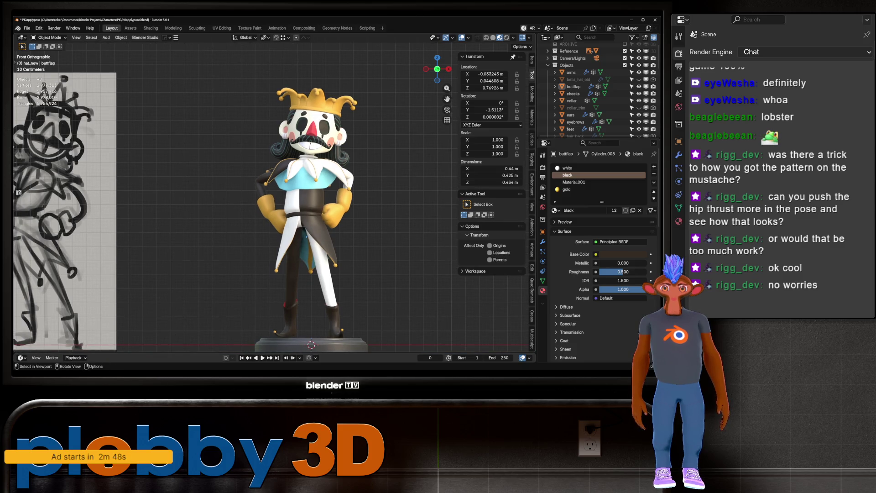
Scale the two boot-tip bells, Sphere.011 and Sphere.012, to 1.699, then deselect them.
click(342, 330)
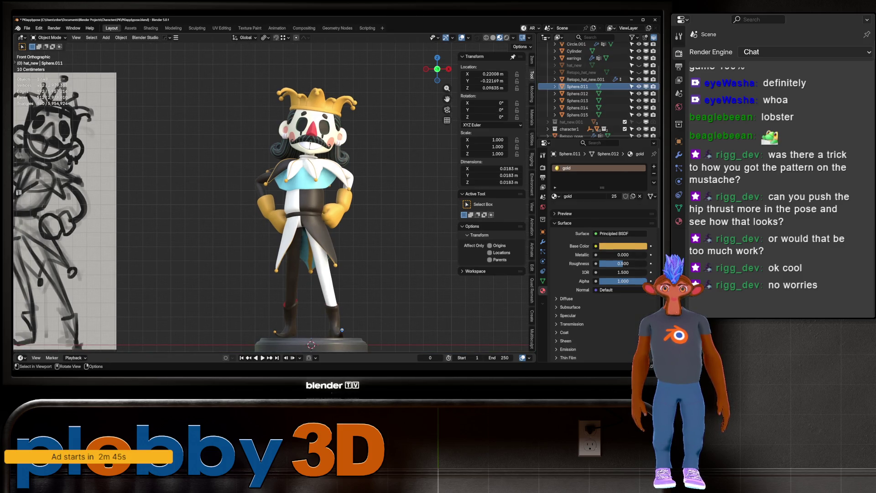
shift+click(275, 332)
key(s)
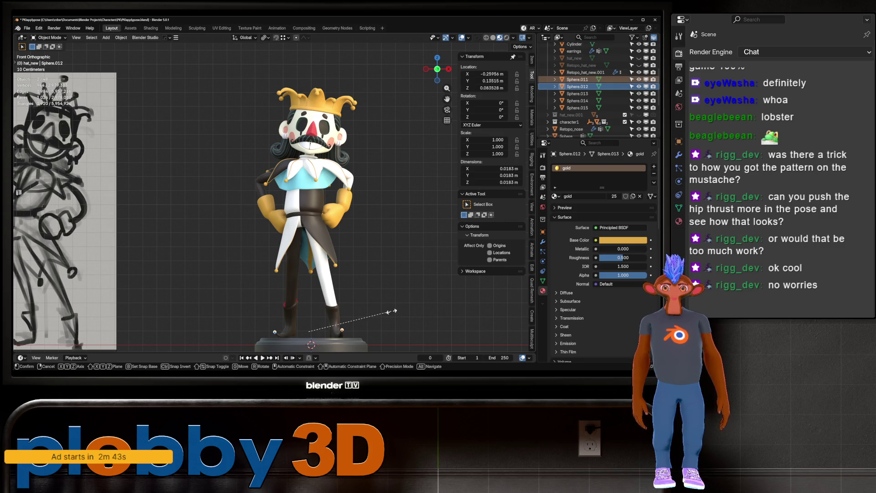
click(366, 325)
key(alt+a)
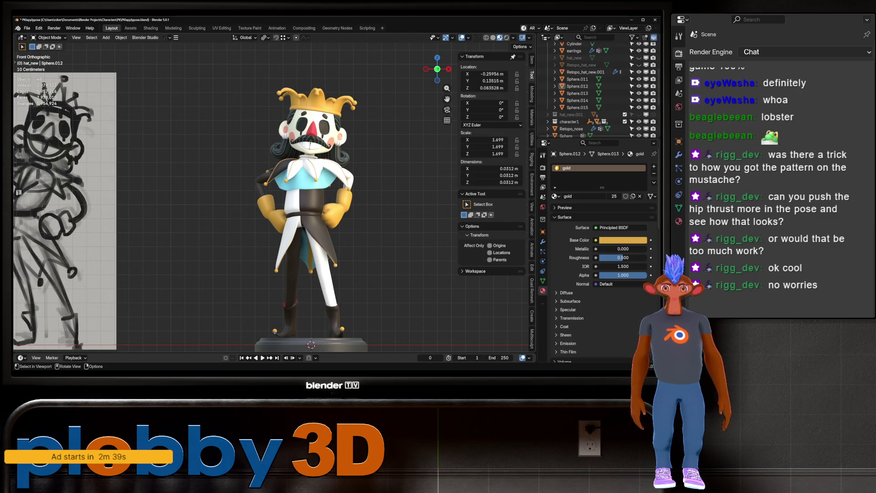
Orbit to check the enlarged bells and hide the Reference collection in the Outliner.
mouse_move(228, 206)
middle_down()
mouse_move(178, 201)
mouse_move(255, 201)
mouse_move(196, 201)
middle_up()
scroll(274, 201, down, 5)
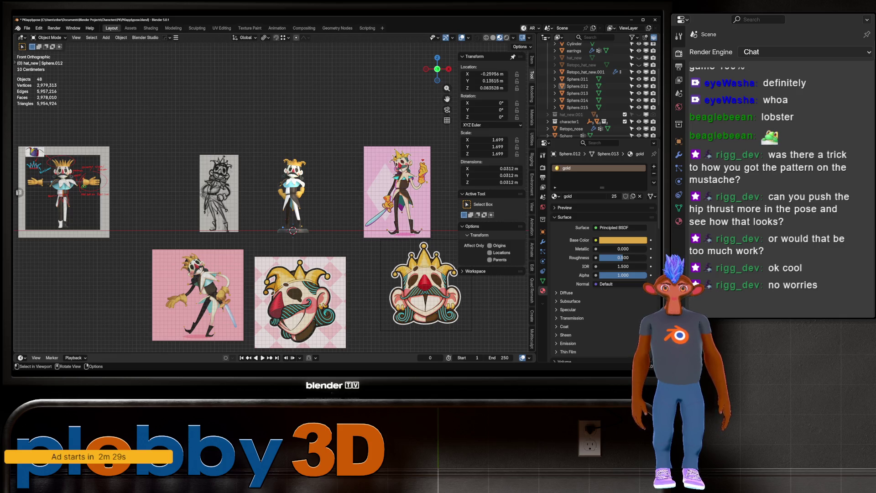
scroll(300, 187, up, 5)
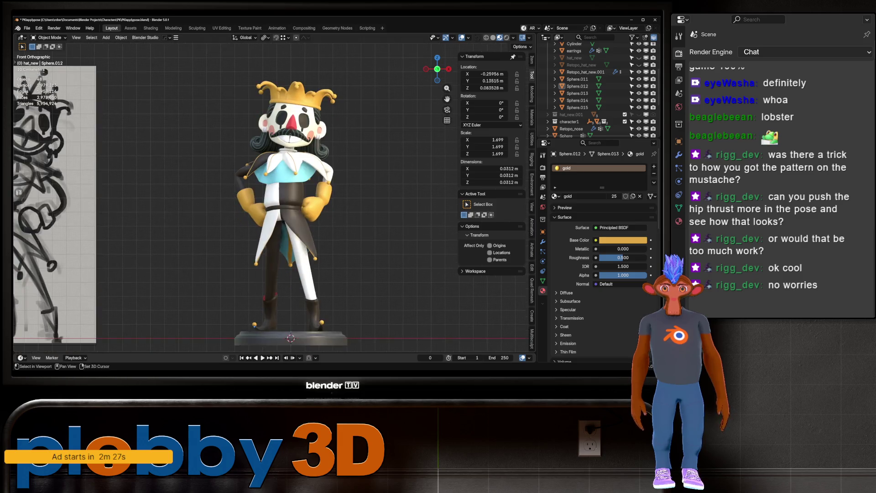
scroll(301, 187, down, 2)
scroll(598, 91, up, 5)
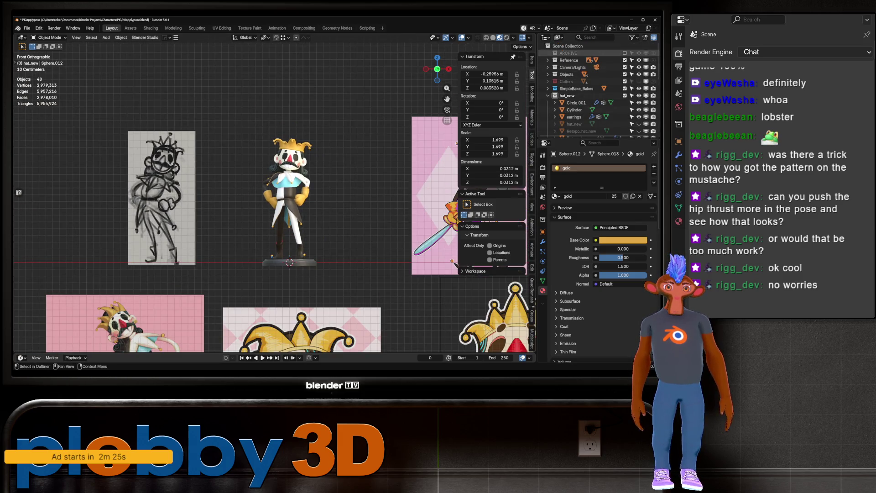
click(625, 59)
scroll(275, 188, up, 2)
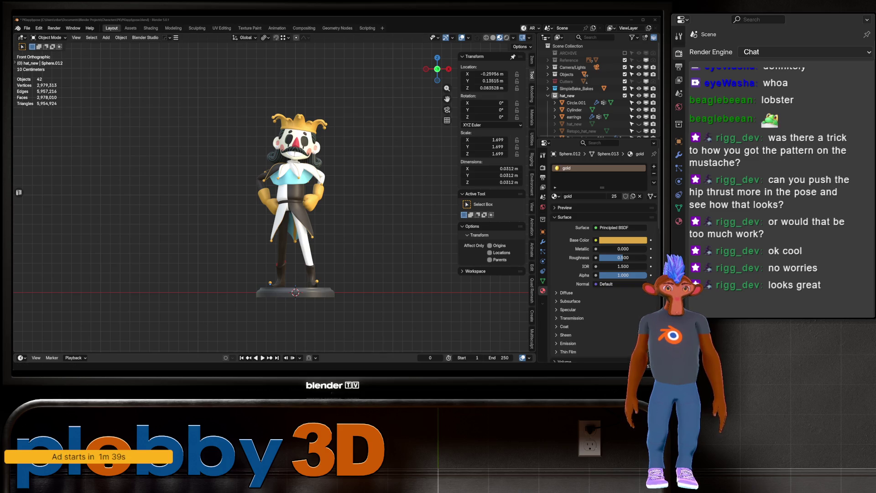
mouse_move(292, 196)
middle_down()
mouse_move(255, 176)
mouse_move(224, 173)
middle_up()
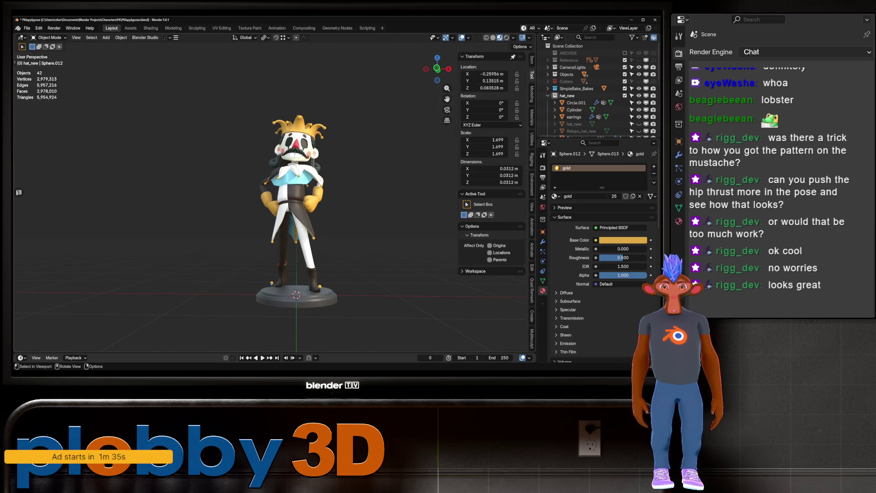
scroll(311, 197, up, 5)
middle_drag(274, 197, 274, 169)
scroll(274, 196, down, 5)
scroll(300, 243, up, 4)
mouse_move(300, 243)
middle_down()
mouse_move(300, 219)
mouse_move(279, 194)
mouse_move(192, 196)
mouse_move(210, 195)
middle_up()
scroll(288, 268, down, 2)
scroll(288, 196, down, 5)
scroll(288, 196, up, 3)
scroll(287, 196, down, 3)
Box-select the jester figure and enable Pro Lighting Studio's light rig in World properties.
key(b)
drag(219, 50, 380, 319)
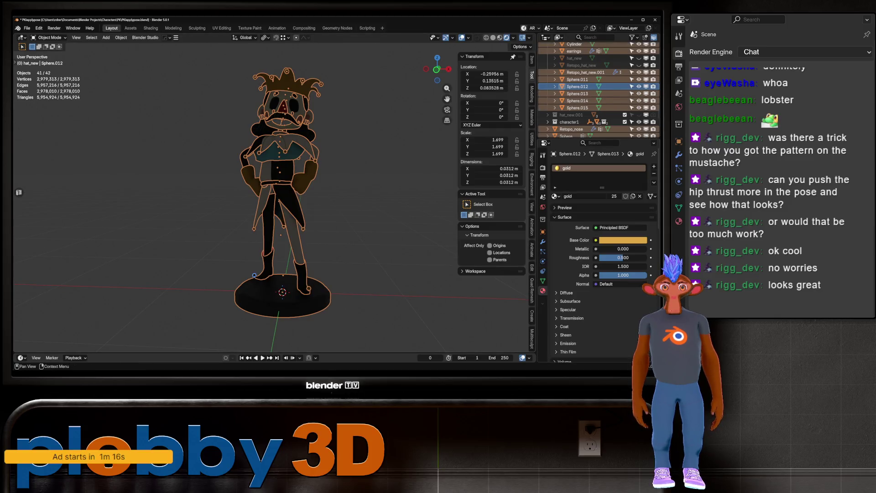
click(543, 207)
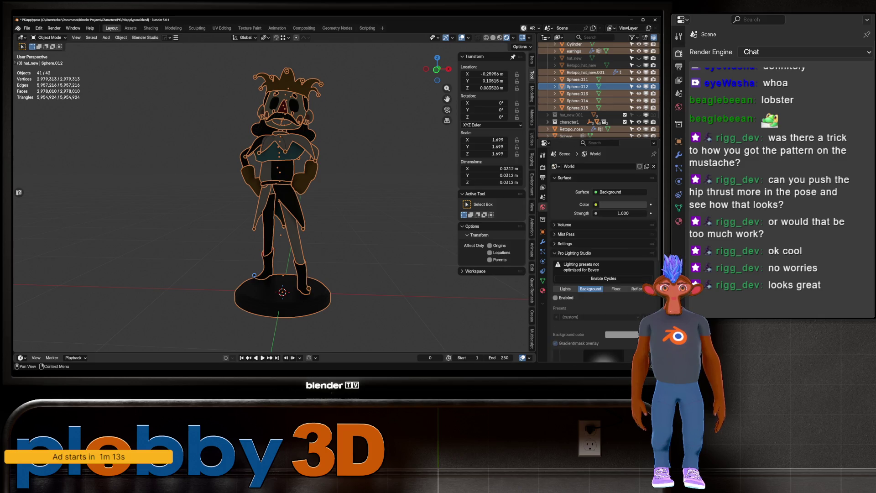
click(565, 289)
click(555, 298)
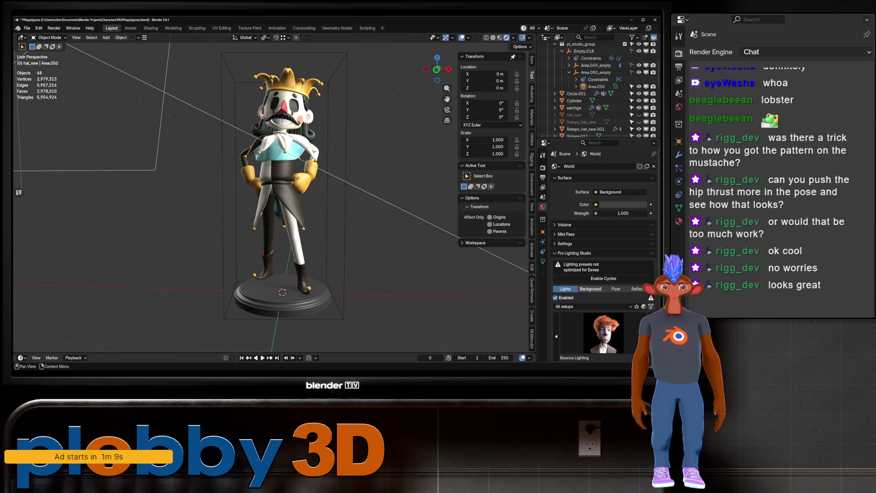
Review the studio Background and Floor settings, then put the feet object into Edit Mode.
click(590, 289)
click(617, 289)
middle_drag(292, 206, 322, 179)
scroll(278, 258, up, 9)
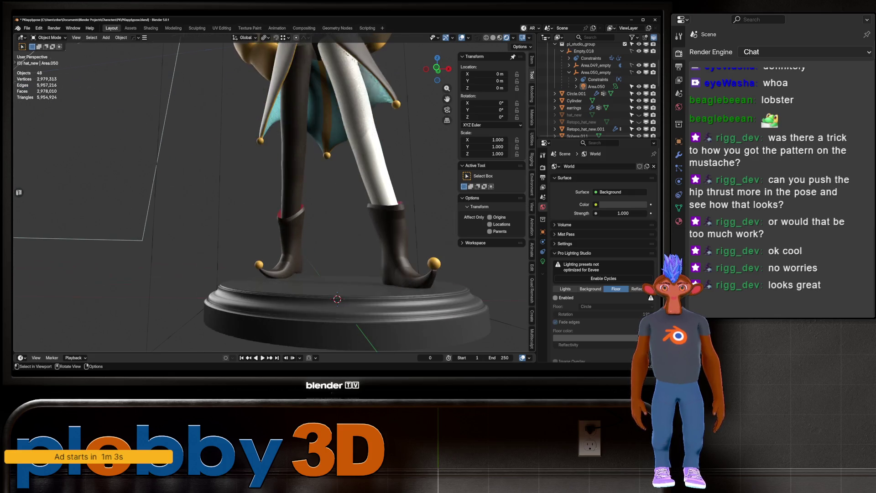
click(293, 229)
key(Tab)
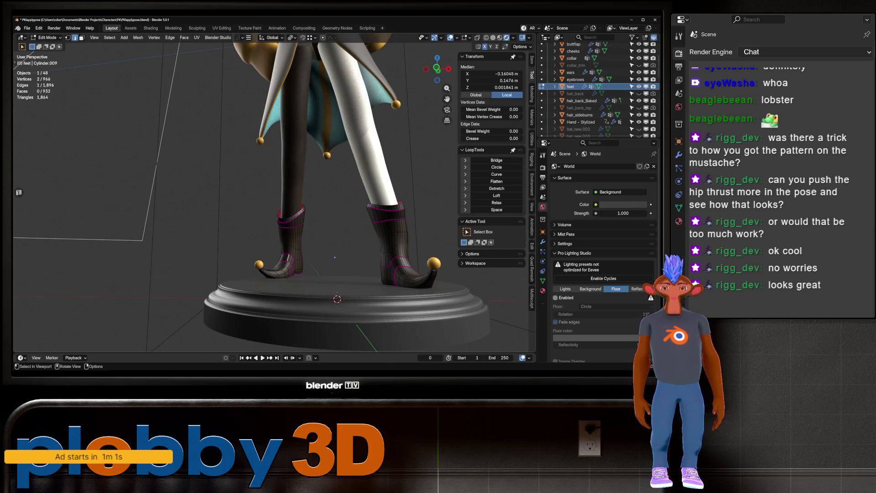
Select the left boot mesh and try a vertical move, cancelling it.
key(l)
key(ctrl+z)
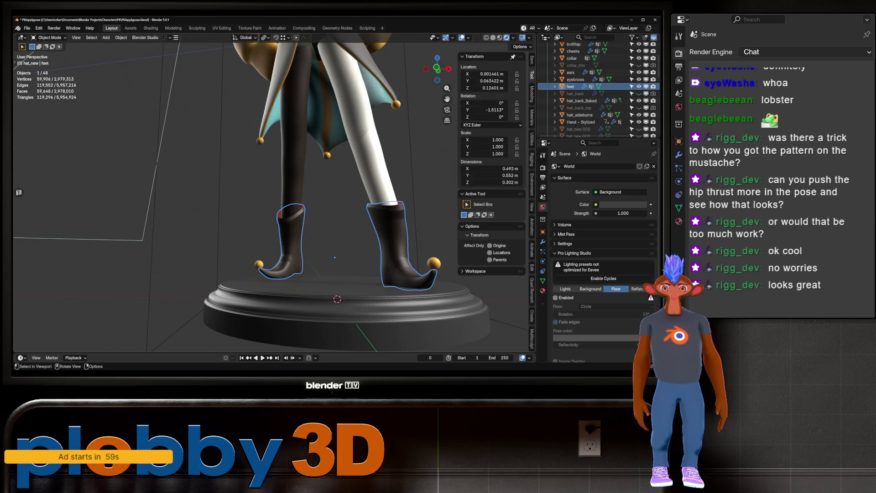
key(ctrl+shift+z)
key(g)
key(z)
key(Escape)
middle_drag(335, 257, 226, 239)
Reshape the boots and curled toes in Sculpt Mode with the Relax Slide and Grab brushes.
key(ctrl+Tab)
click(311, 315)
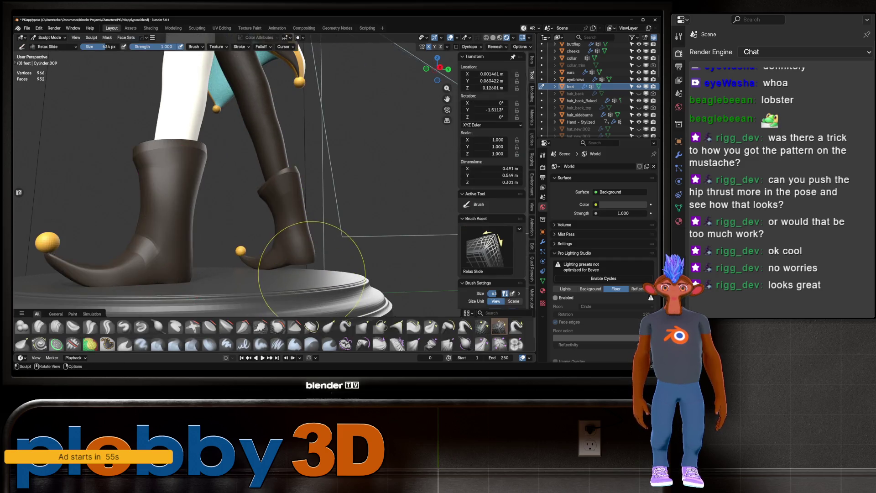
scroll(310, 258, up, 3)
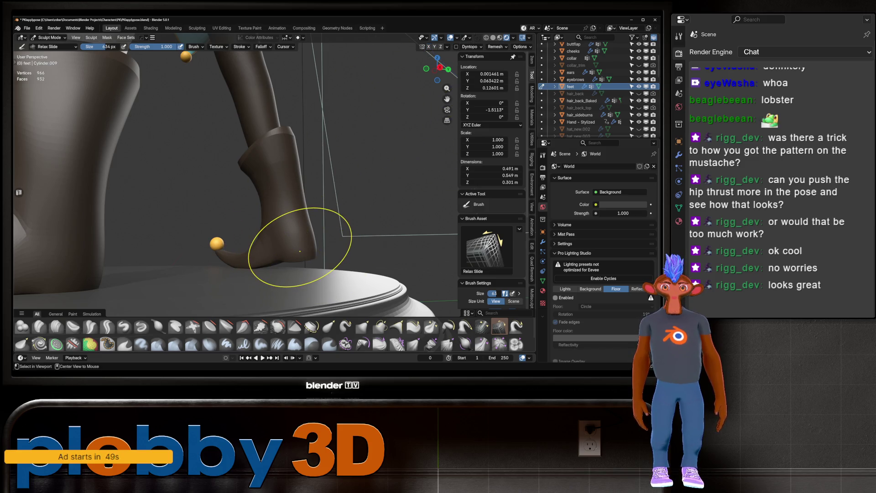
mouse_move(283, 256)
middle_down()
mouse_move(300, 254)
mouse_move(361, 183)
mouse_move(303, 254)
mouse_move(319, 228)
mouse_move(267, 264)
mouse_move(323, 242)
mouse_move(315, 246)
middle_up()
key(g)
scroll(328, 250, up, 3)
scroll(328, 250, down, 3)
scroll(315, 247, down, 4)
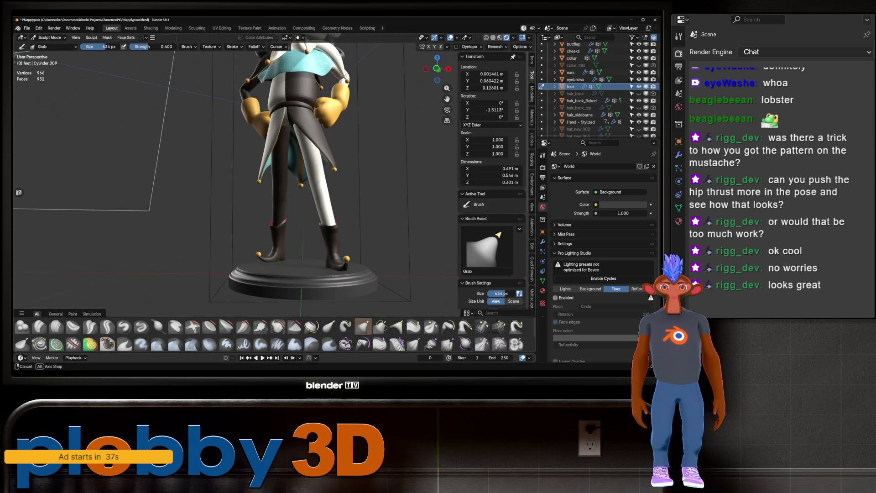
middle_drag(315, 248, 55, 66)
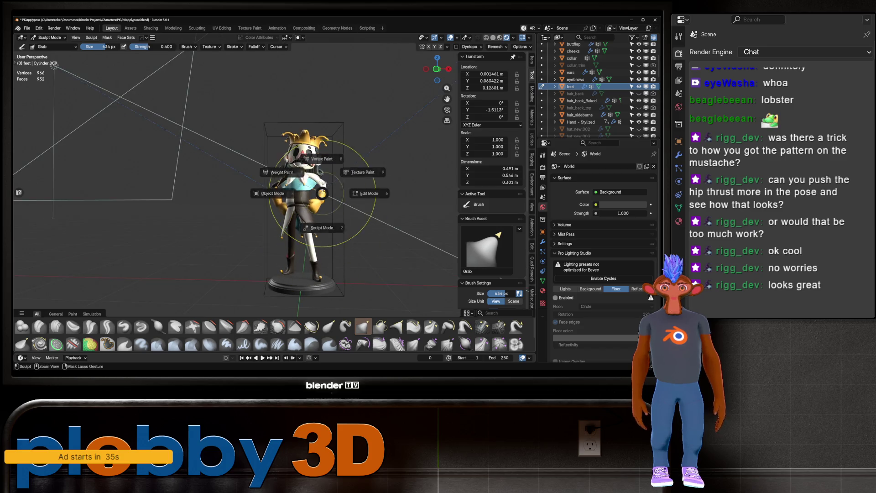
Return to Object Mode and orbit around the full jester figure.
key(ctrl+Tab)
click(54, 65)
scroll(301, 205, up, 3)
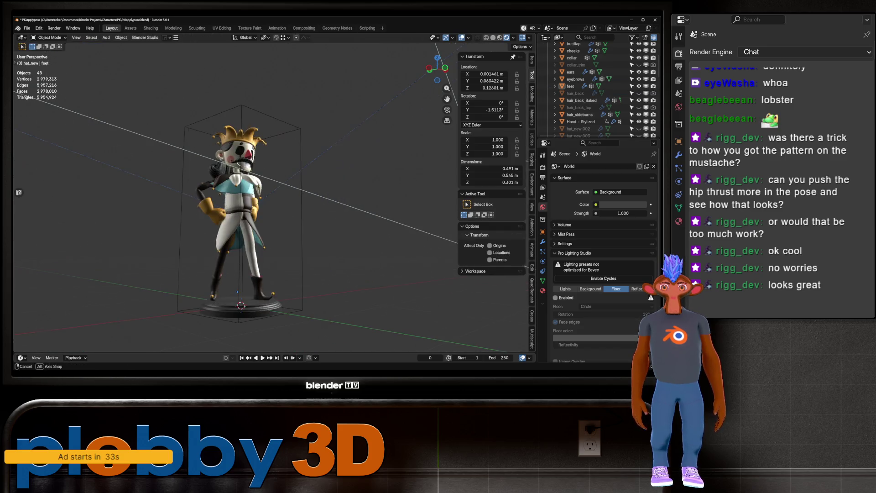
scroll(302, 206, down, 2)
scroll(319, 201, up, 4)
middle_drag(302, 206, 388, 201)
scroll(215, 196, down, 4)
scroll(214, 196, up, 5)
scroll(215, 196, down, 5)
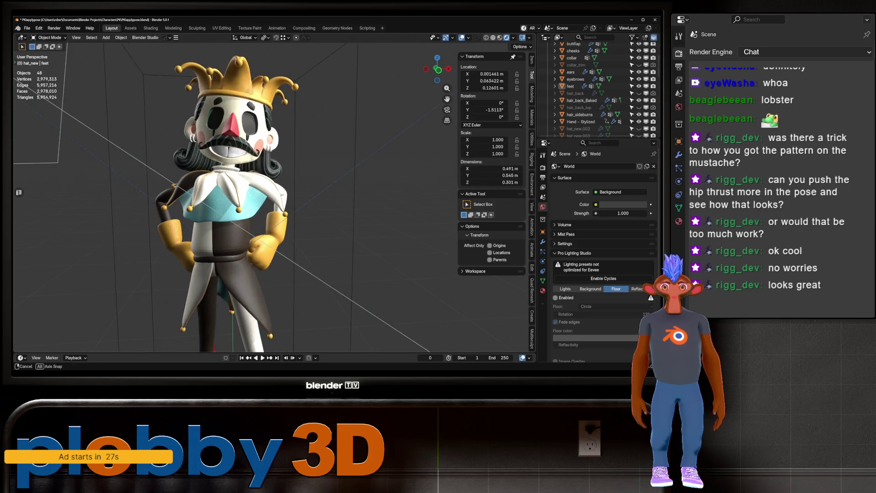
mouse_move(214, 197)
middle_down()
mouse_move(78, 84)
mouse_move(283, 98)
middle_up()
Scale the Cylinder base to 1.143 in X and Y only, then deselect and review it.
click(283, 326)
key(s)
key(shift+z)
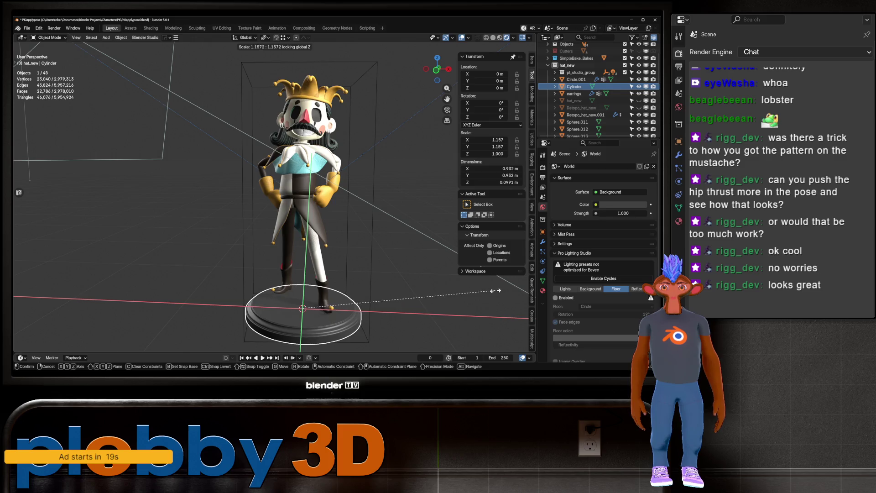
click(436, 296)
mouse_move(436, 296)
middle_down()
mouse_move(475, 298)
mouse_move(493, 255)
mouse_move(28, 183)
mouse_move(78, 114)
mouse_move(48, 152)
mouse_move(68, 137)
middle_up()
scroll(78, 114, up, 4)
scroll(49, 152, down, 5)
scroll(57, 146, down, 3)
scroll(69, 137, up, 4)
key(alt+a)
scroll(269, 196, up, 2)
scroll(270, 196, down, 3)
middle_drag(269, 196, 290, 191)
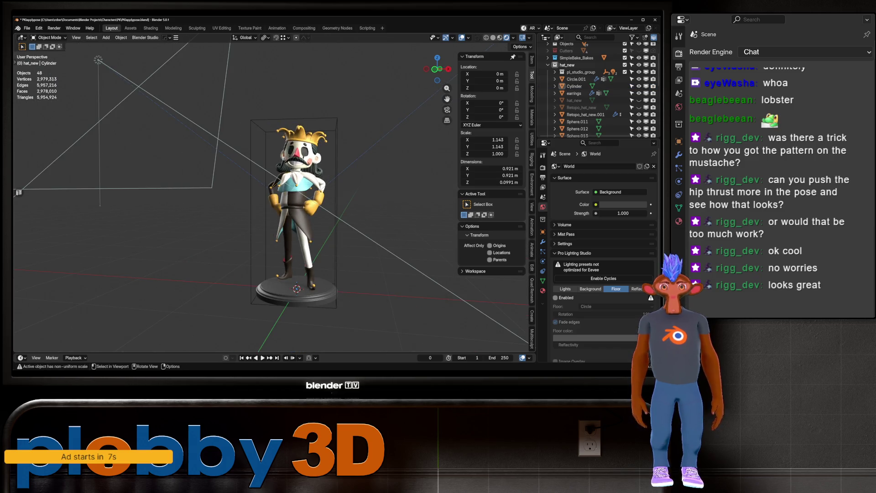
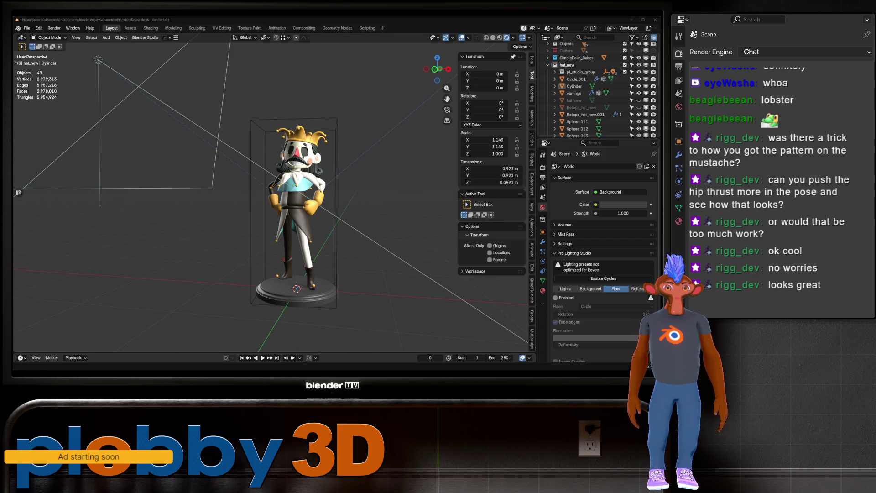
Raise the torso's viewport Subdivision level to 4.
scroll(274, 205, up, 5)
mouse_move(274, 205)
middle_down()
mouse_move(292, 201)
mouse_move(283, 203)
mouse_move(278, 183)
mouse_move(301, 206)
mouse_move(329, 208)
middle_up()
scroll(274, 183, up, 5)
scroll(274, 183, up, 2)
scroll(273, 206, down, 2)
mouse_move(274, 205)
middle_down()
mouse_move(384, 197)
mouse_move(319, 219)
middle_up()
click(273, 238)
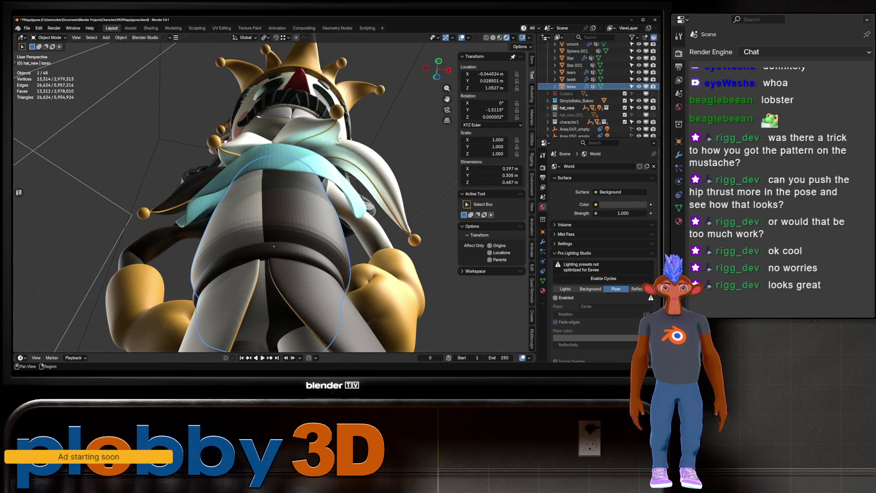
click(543, 242)
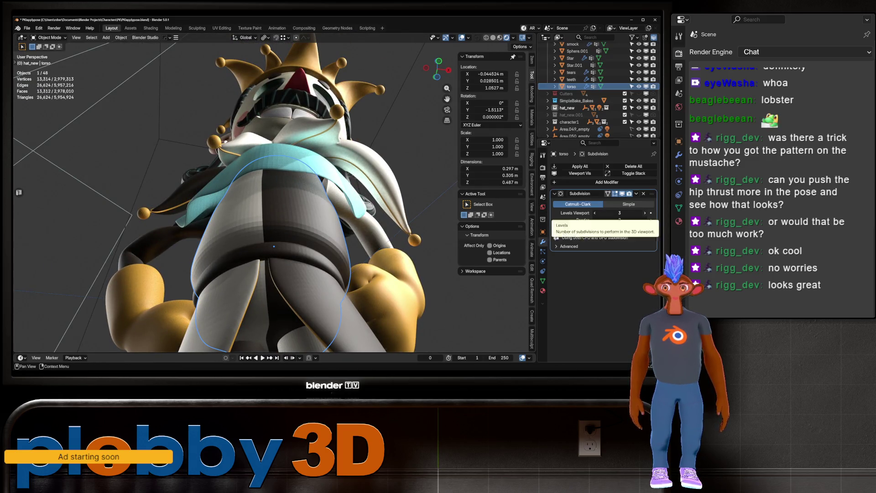
click(645, 213)
Raise the smock's viewport Subdivision level to 3, then deselect it.
middle_drag(274, 205, 269, 178)
click(267, 174)
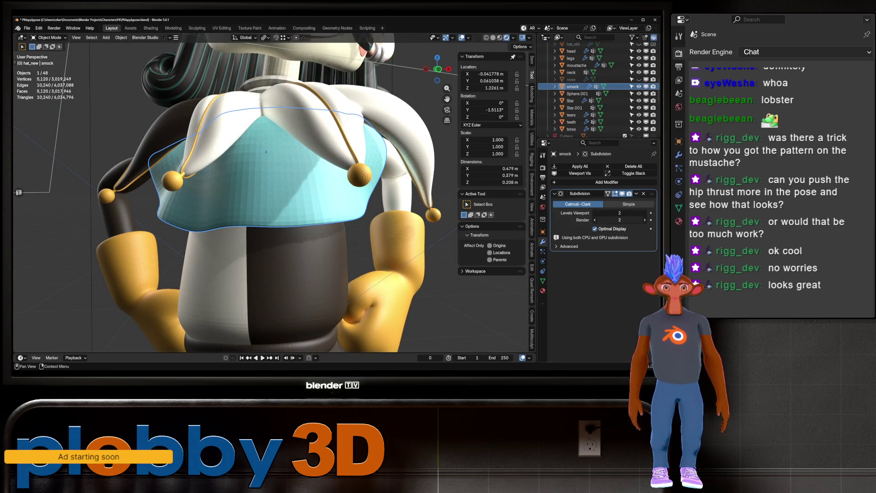
click(645, 213)
scroll(274, 191, down, 5)
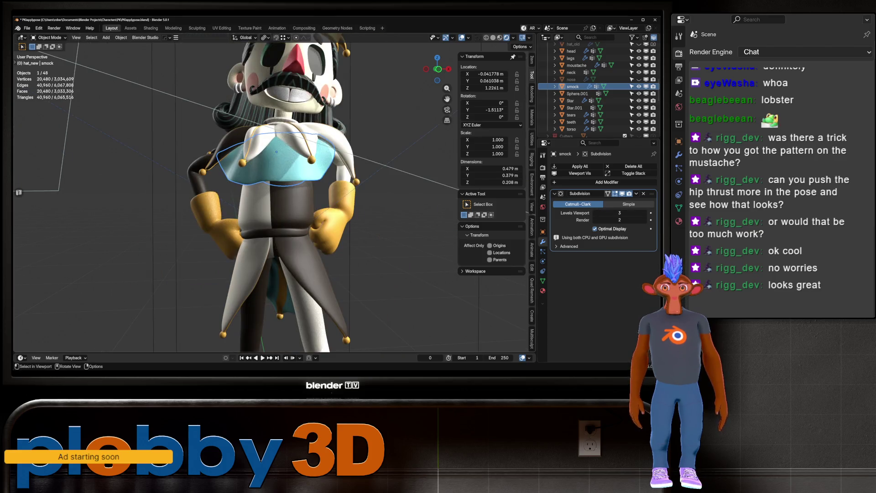
key(alt+a)
View the whole jester on its pedestal through the scene camera (Numpad 0).
mouse_move(274, 192)
middle_down()
mouse_move(292, 183)
mouse_move(349, 185)
mouse_move(315, 183)
middle_up()
key(KP_0)
scroll(355, 115, down, 2)
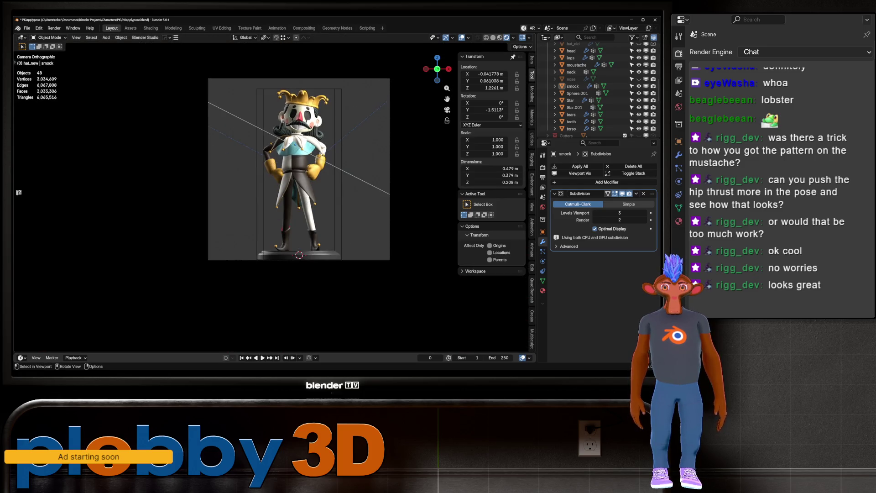
scroll(598, 91, up, 10)
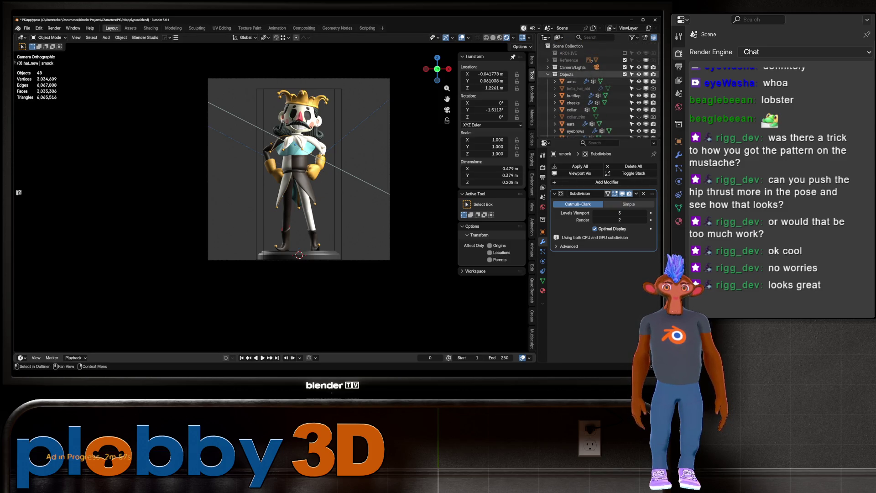
Unhide the Camera in the Outliner, select it and start moving it along Z.
click(548, 67)
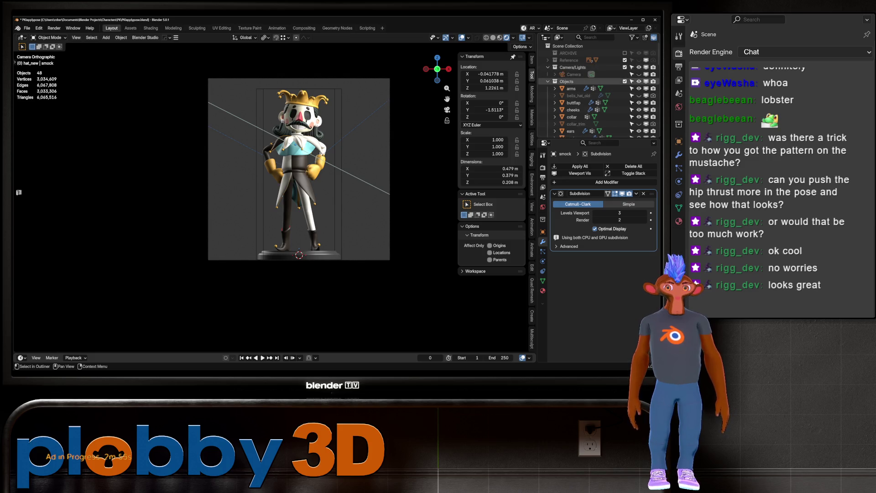
click(638, 74)
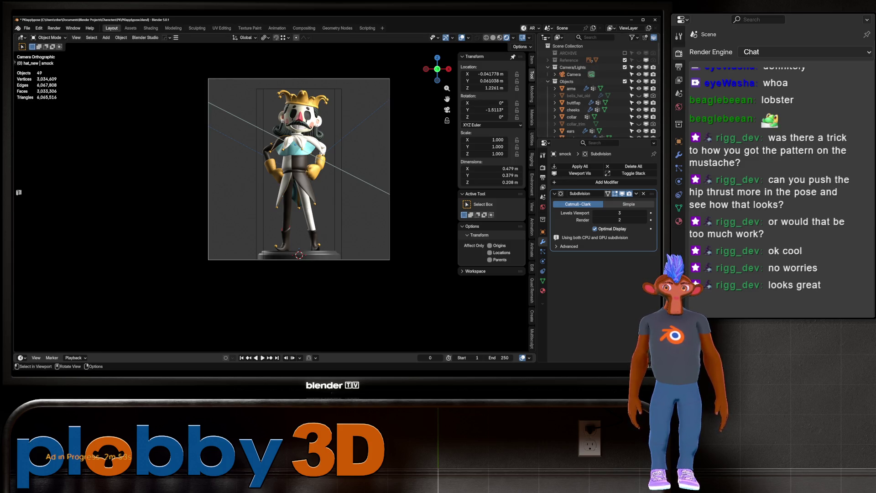
click(574, 74)
key(g)
key(z)
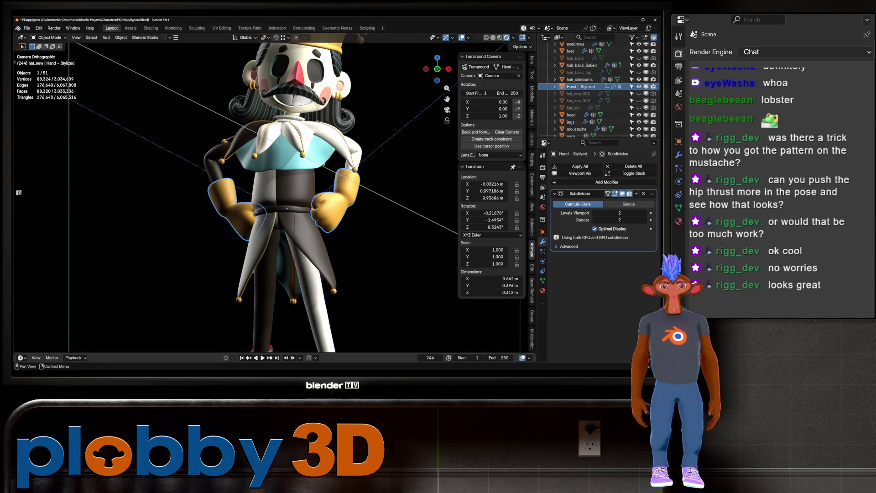
Raise the render Subdivision level of the hand and smock to 3.
click(645, 221)
click(285, 150)
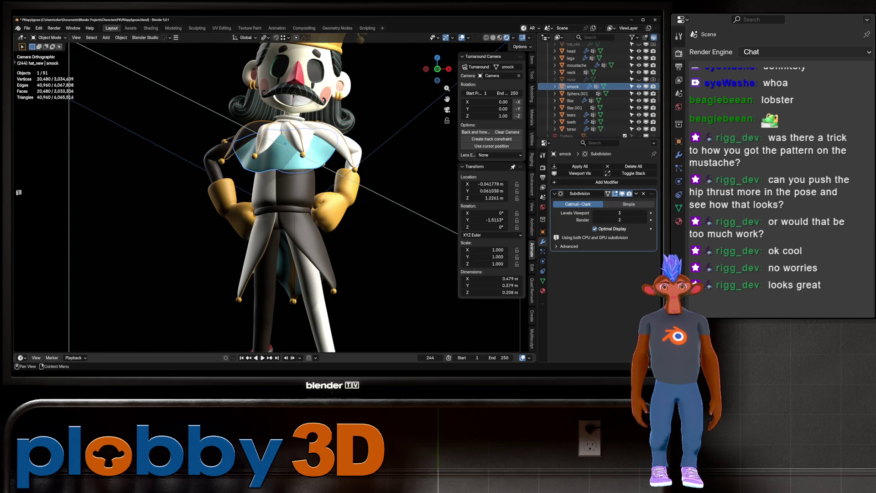
click(645, 220)
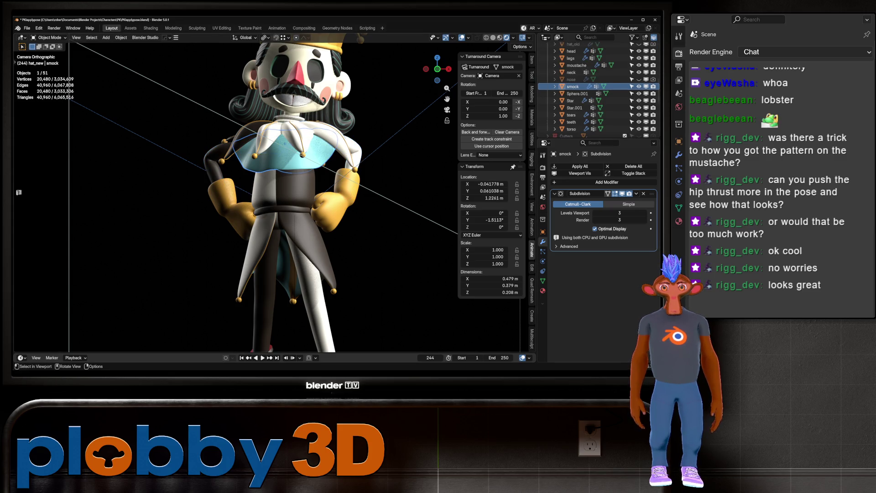
Frame the collar and give it a level 2 Subdivision with Ctrl+2.
click(288, 132)
click(292, 119)
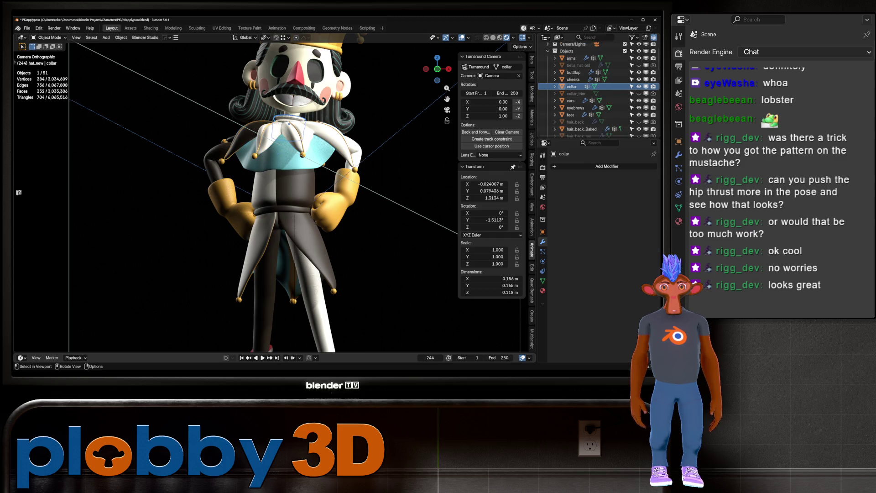
key(KP_Decimal)
key(KP_0)
scroll(274, 192, up, 5)
key(ctrl+2)
Add Subdivision to the neck, first level 1, then level 2.
mouse_move(274, 205)
middle_down()
mouse_move(173, 196)
mouse_move(196, 192)
middle_up()
click(269, 92)
key(ctrl+1)
scroll(235, 191, down, 5)
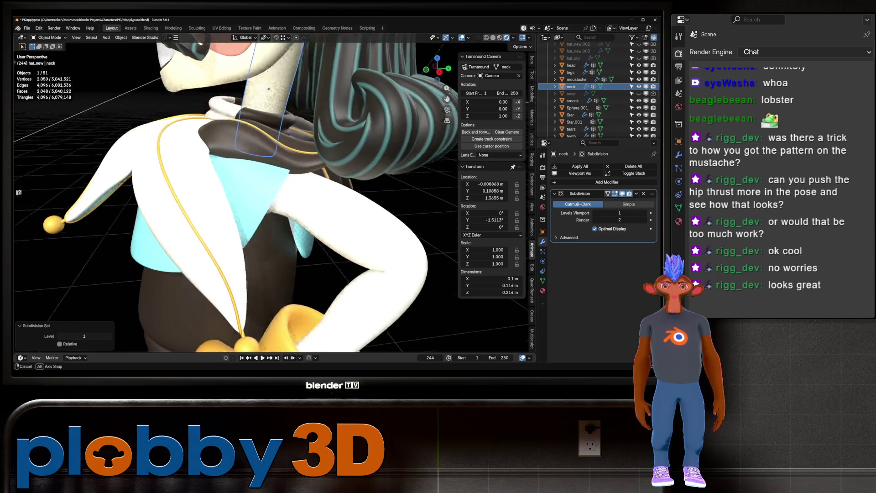
key(ctrl+2)
middle_drag(236, 192, 283, 151)
Select the moustache and raise its render Subdivision level to 4.
click(281, 91)
key(KP_Decimal)
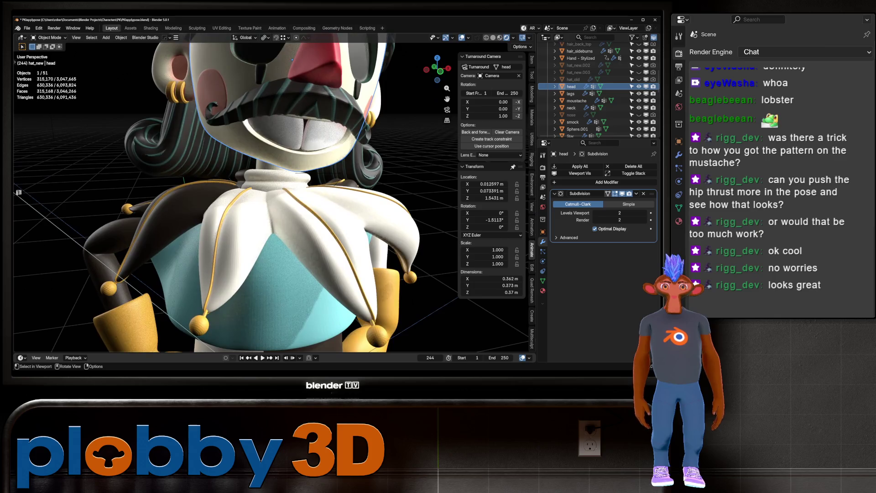
click(300, 130)
click(293, 108)
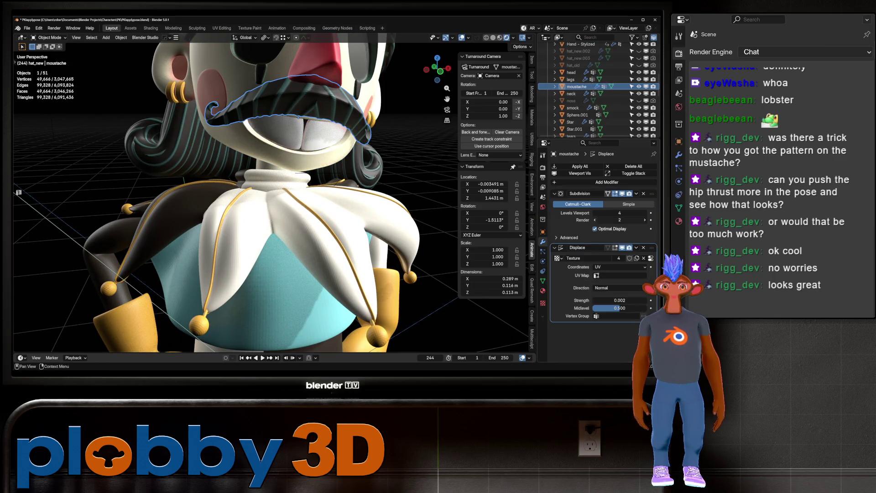
drag(619, 220, 629, 220)
Check the back hair, sideburns, nose, head and crown from side and front views.
middle_drag(274, 206, 365, 194)
click(365, 146)
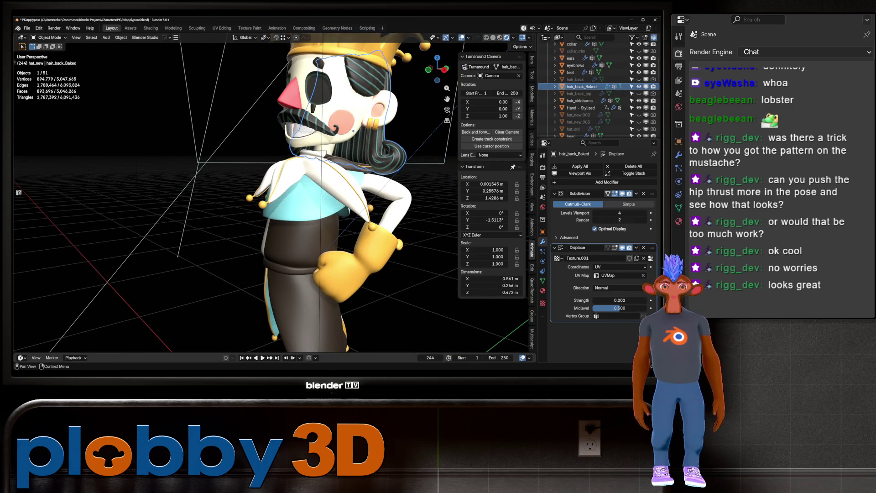
click(392, 92)
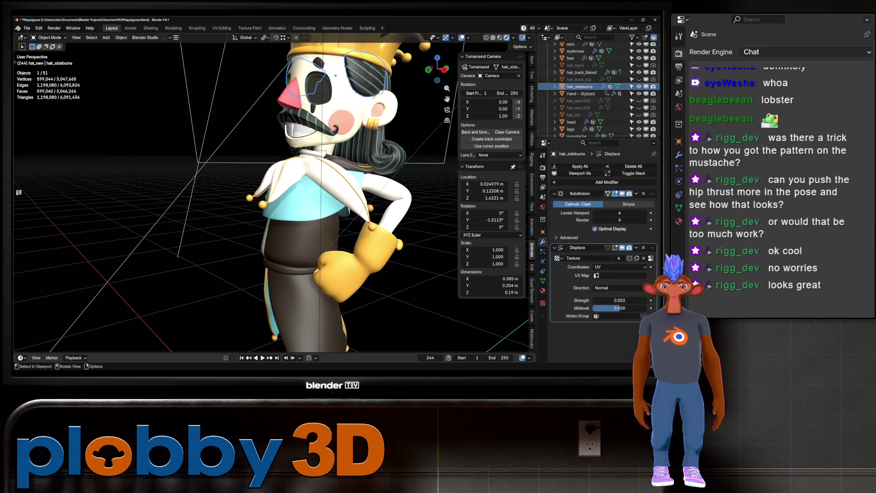
click(294, 91)
click(323, 97)
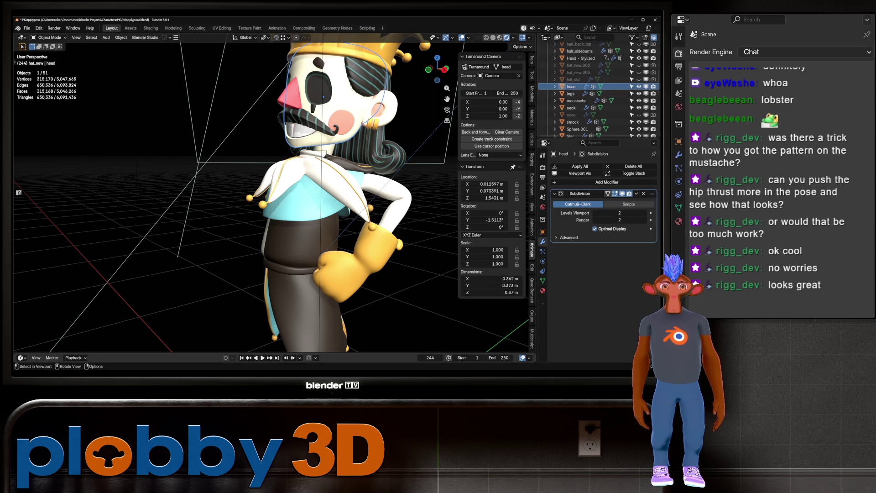
click(336, 76)
click(356, 47)
scroll(274, 183, down, 6)
middle_drag(274, 183, 320, 185)
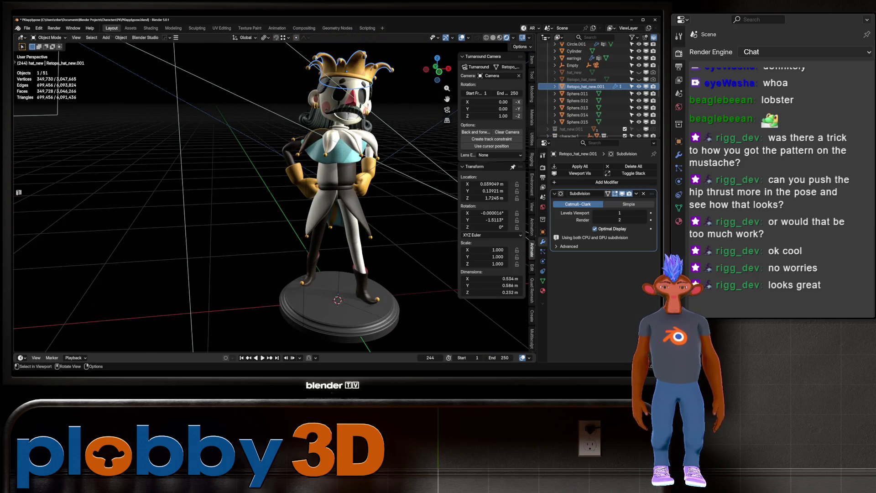
key(F12)
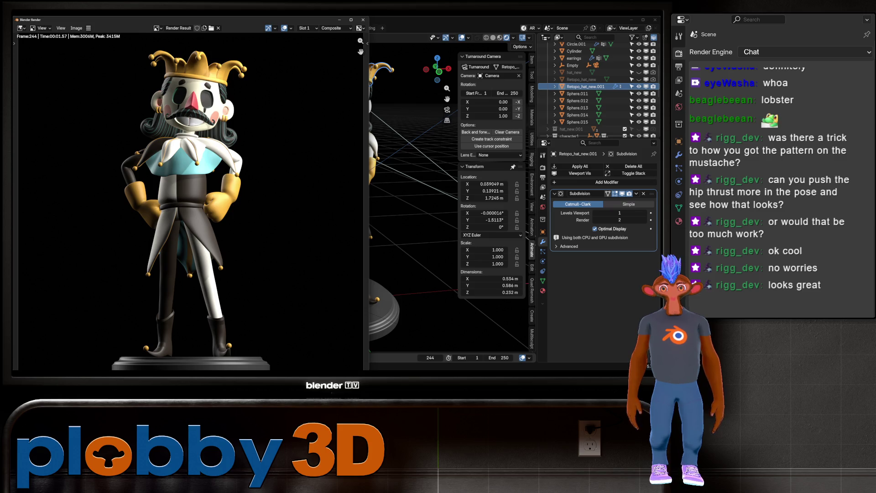
key(Home)
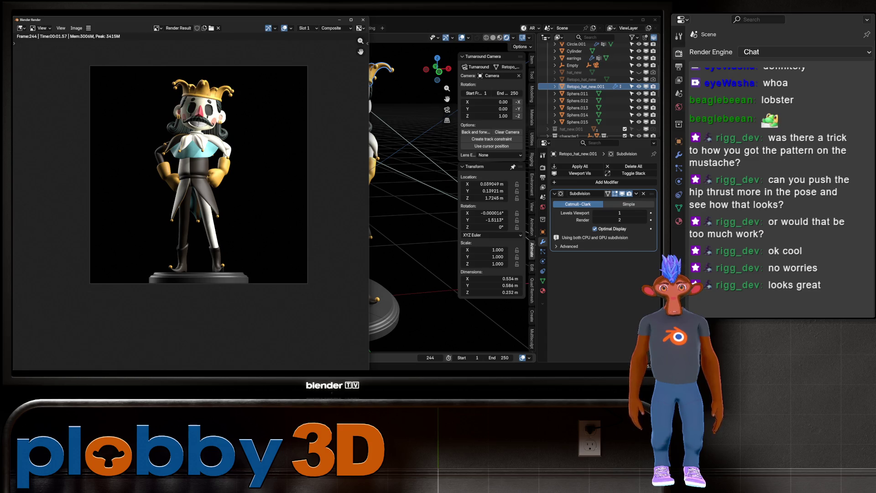
scroll(151, 129, up, 2)
scroll(236, 100, up, 6)
scroll(236, 99, down, 6)
scroll(225, 85, up, 3)
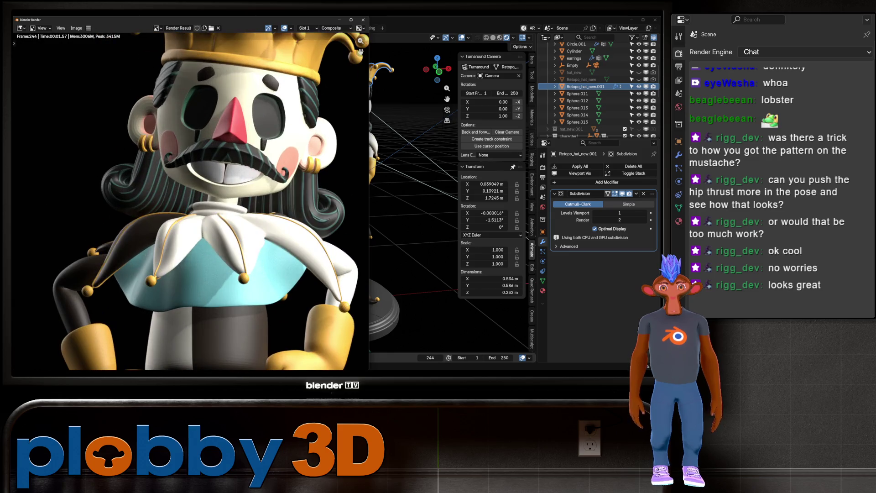
click(362, 19)
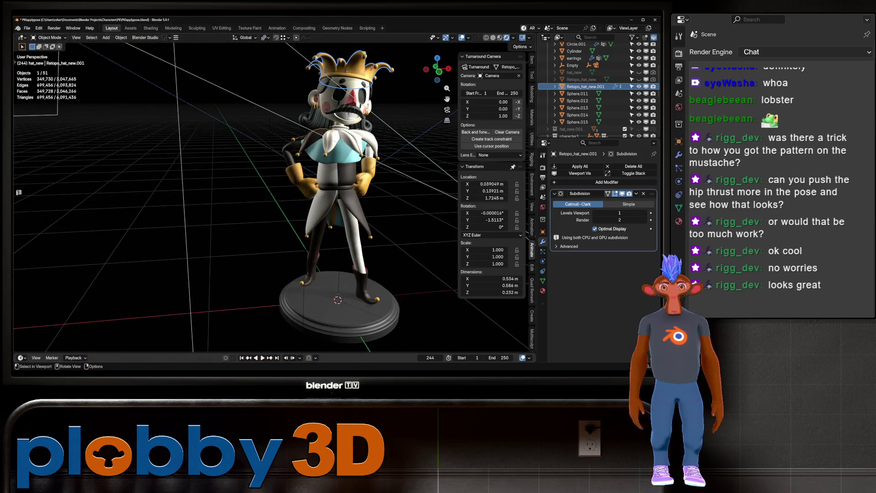
click(315, 98)
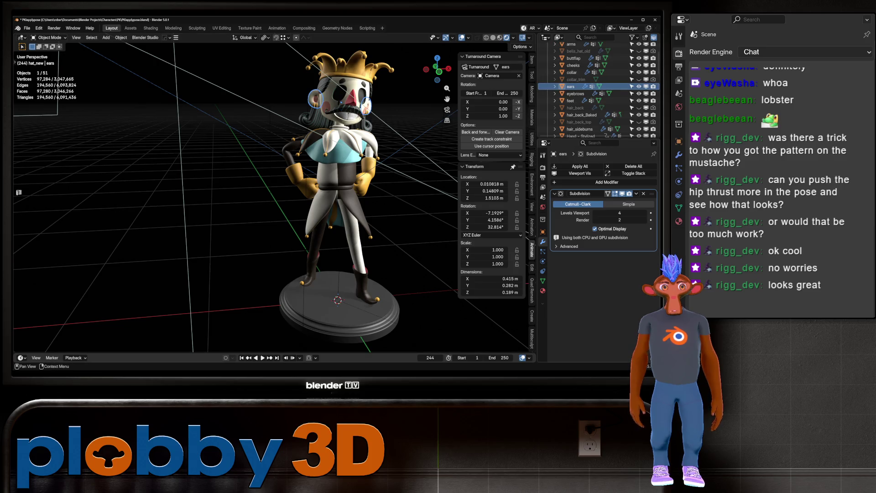
double_click(645, 220)
text(4)
key(F12)
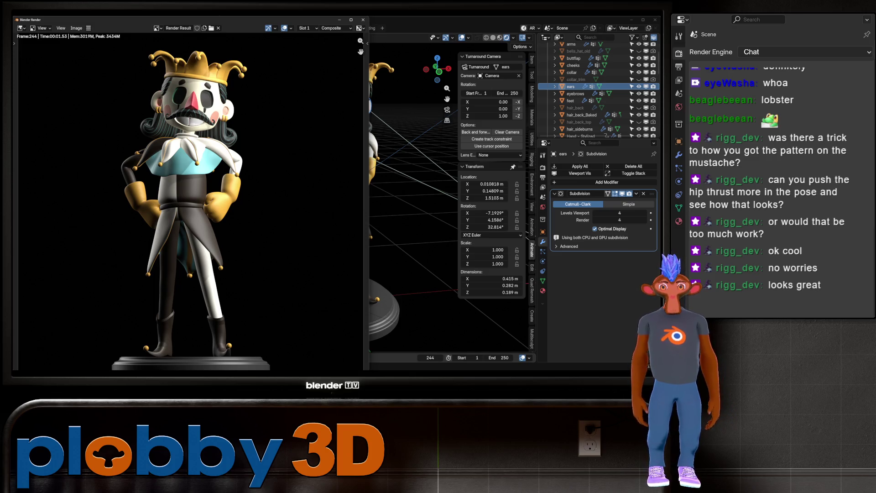
scroll(202, 172, up, 3)
scroll(202, 171, down, 3)
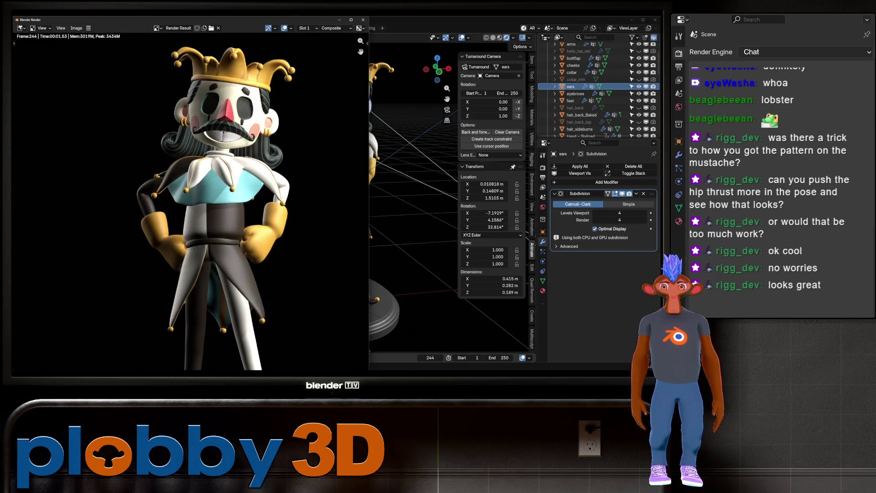
scroll(190, 202, down, 4)
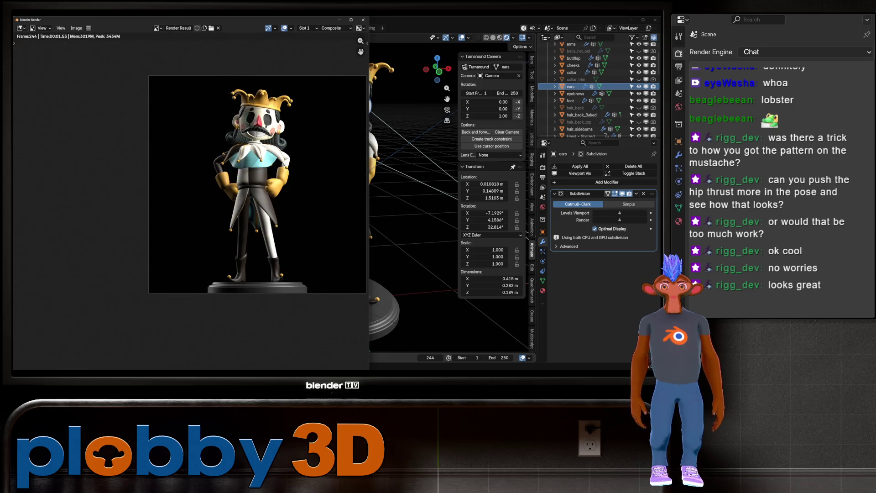
middle_drag(191, 201, 165, 208)
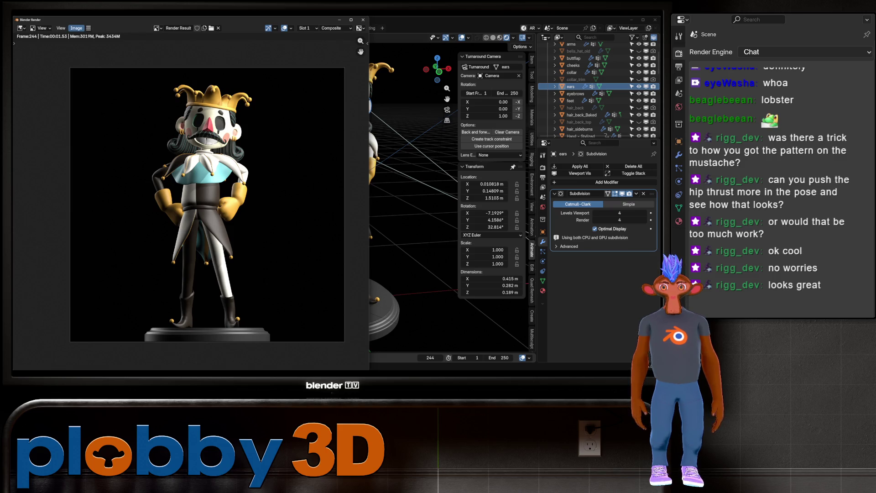
Save the render to the Desktop as front.png, then close the render window.
click(76, 28)
click(83, 85)
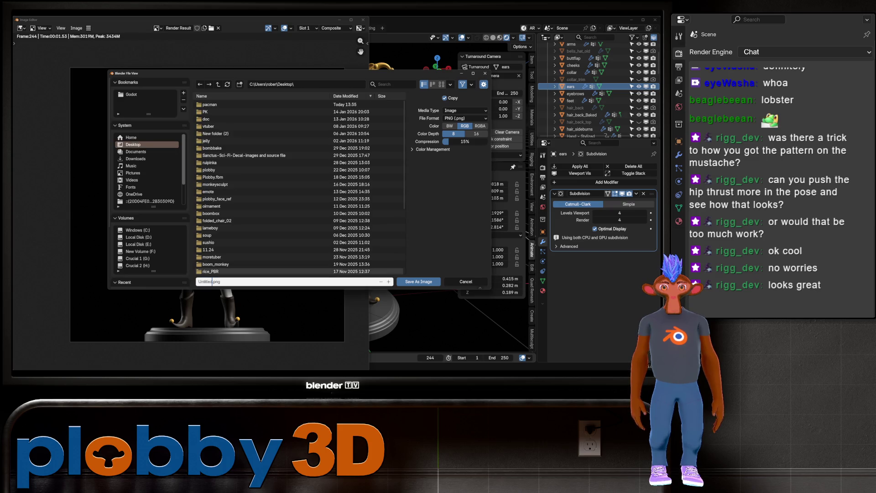
text(front)
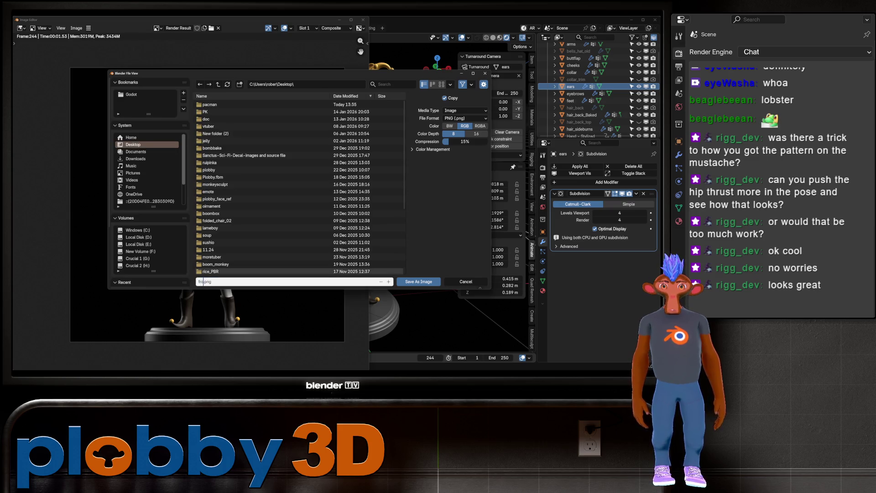
key(Return)
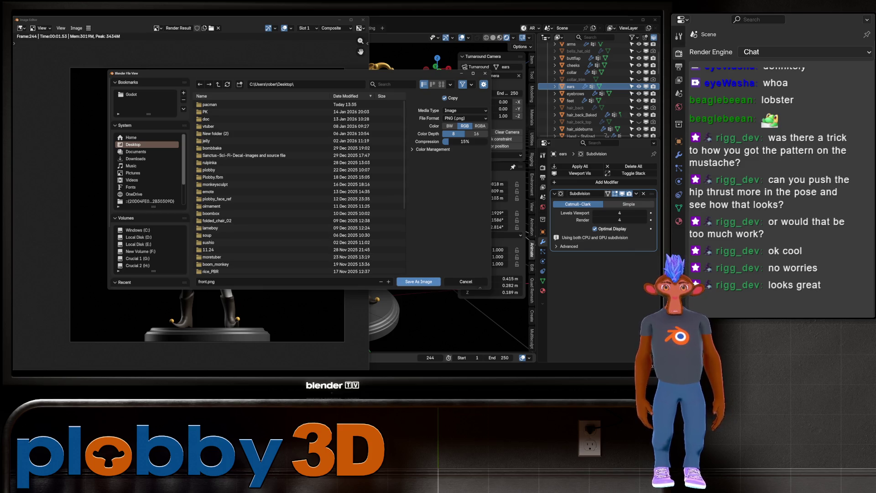
click(418, 282)
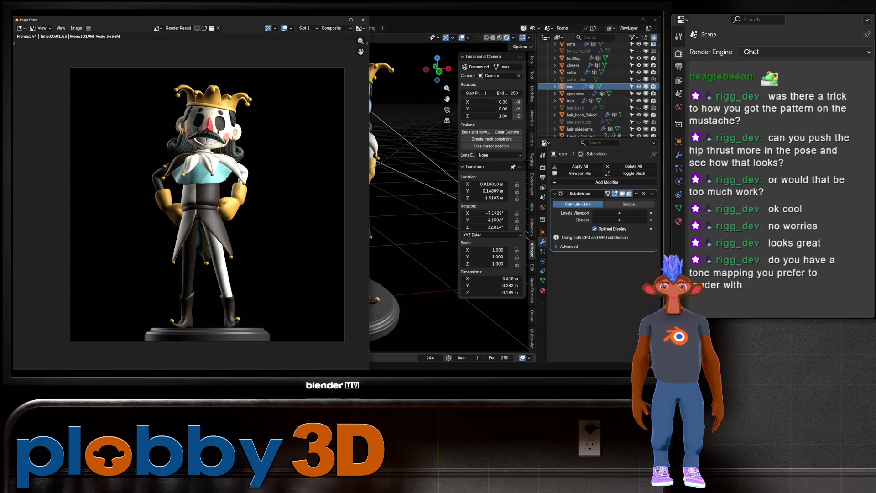
click(363, 20)
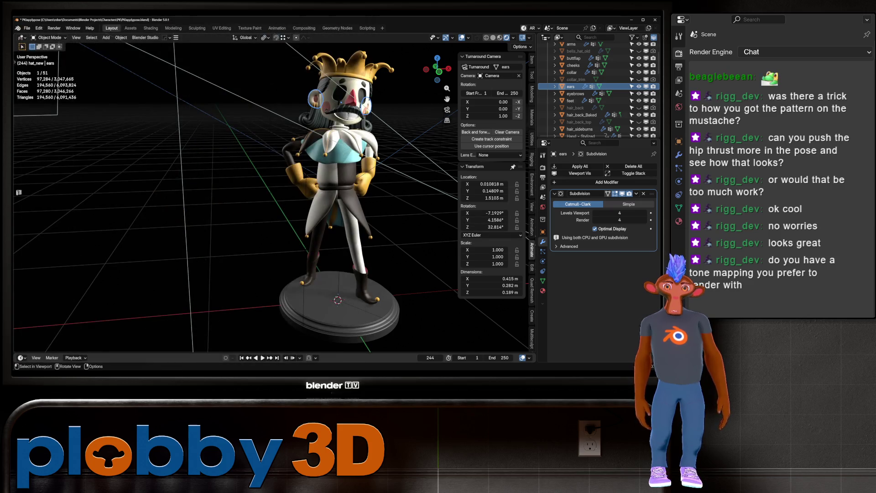
Return to the scene camera view and select the Camera object.
key(KP_0)
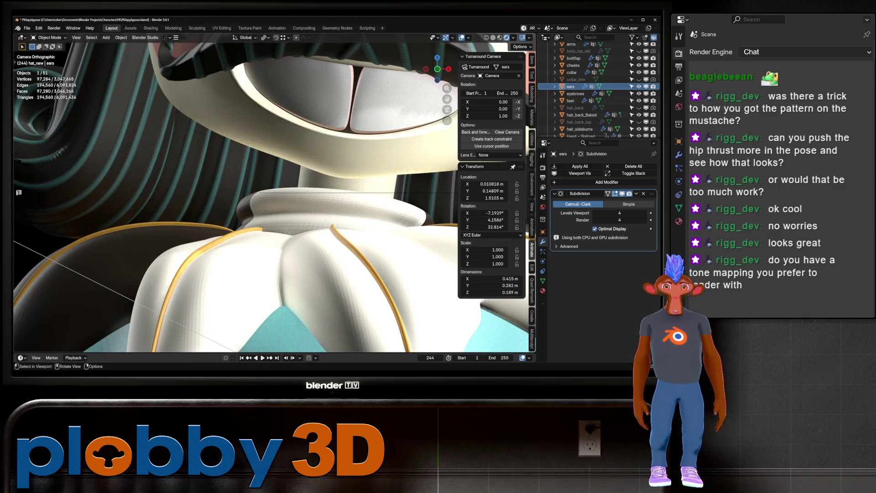
click(355, 87)
scroll(355, 87, down, 10)
mouse_move(355, 87)
middle_down()
mouse_move(312, 55)
mouse_move(364, 50)
middle_up()
mouse_move(274, 192)
middle_down()
mouse_move(296, 192)
mouse_move(274, 196)
middle_up()
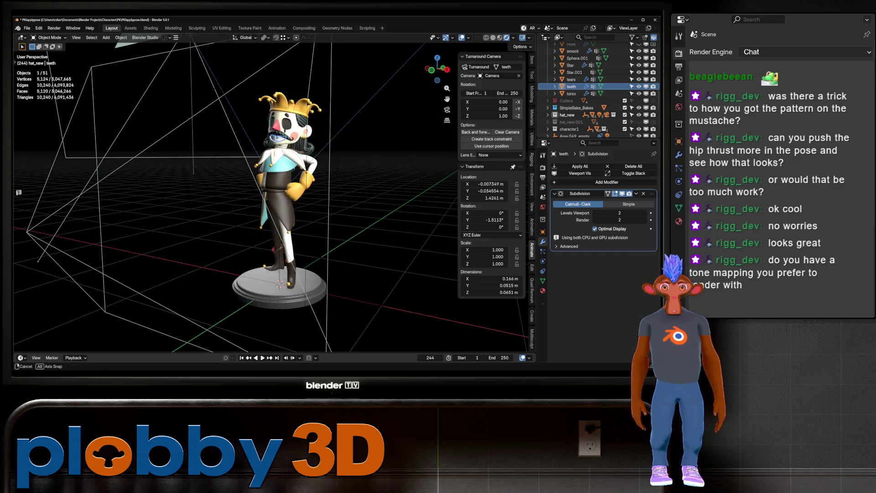
key(KP_0)
click(235, 205)
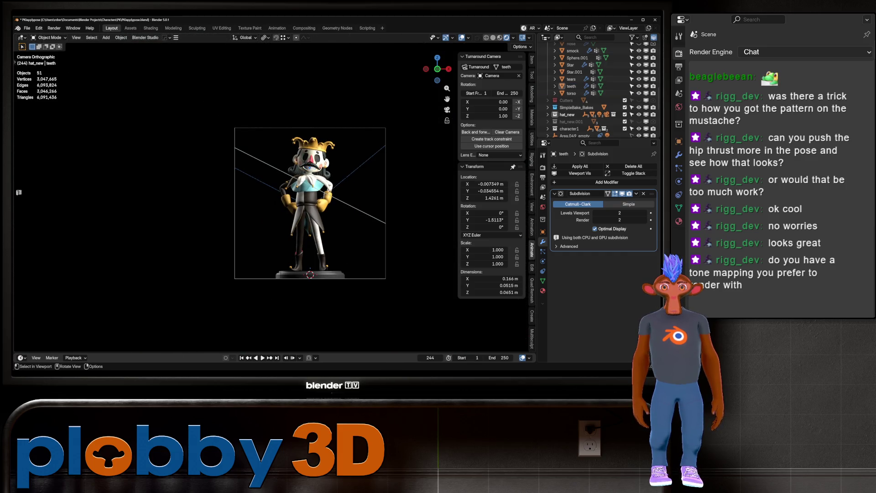
Play the turntable animation and stop it at frame 52 with the jester in profile.
key(space)
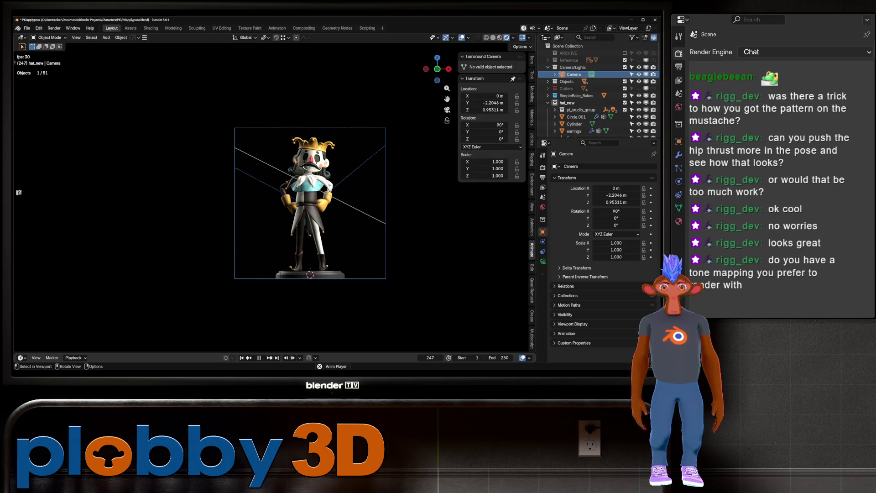
key(space)
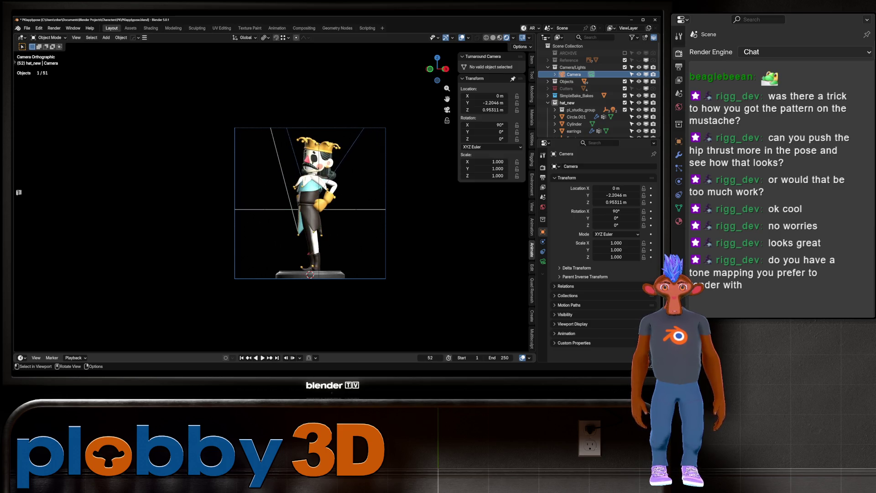
scroll(388, 264, up, 3)
scroll(274, 196, down, 2)
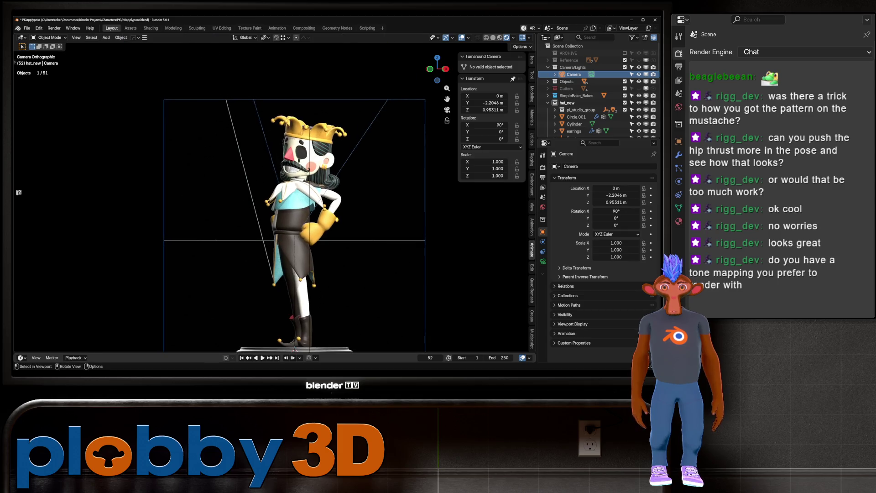
shift+middle_drag(273, 196, 320, 256)
click(304, 28)
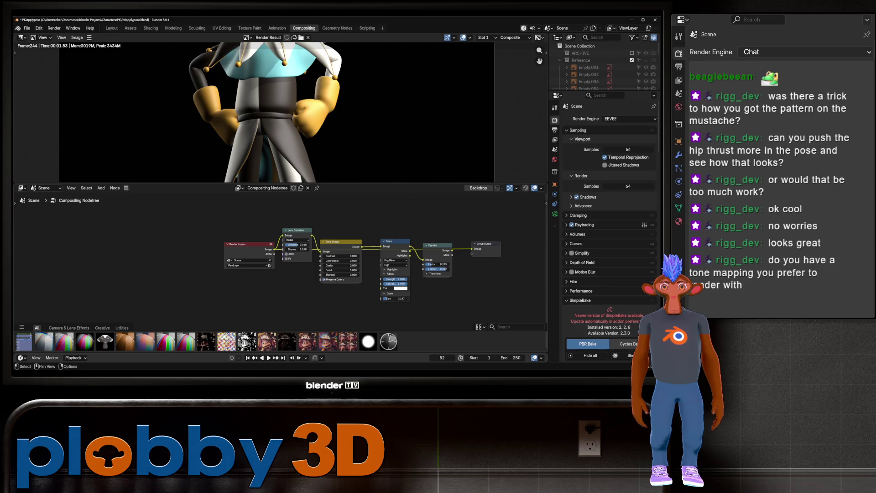
Move the Render Layers node left and re-save the render as front.png.
drag(238, 244, 174, 251)
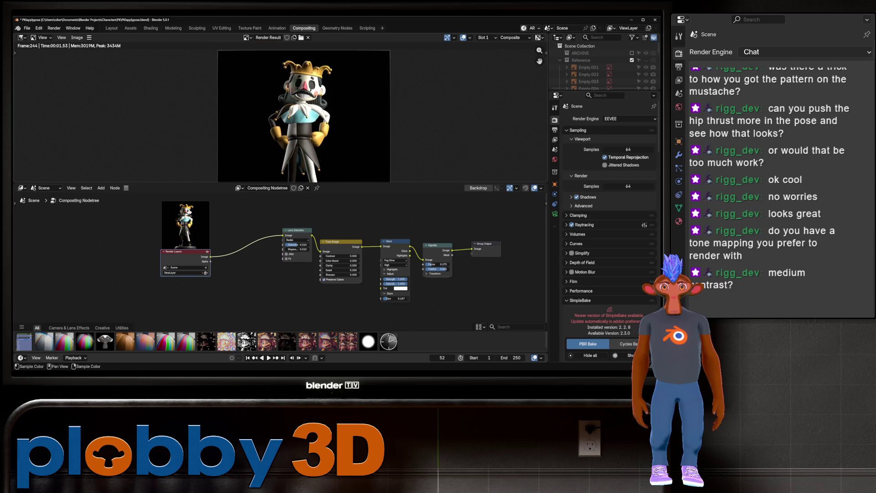
scroll(296, 112, up, 3)
click(77, 37)
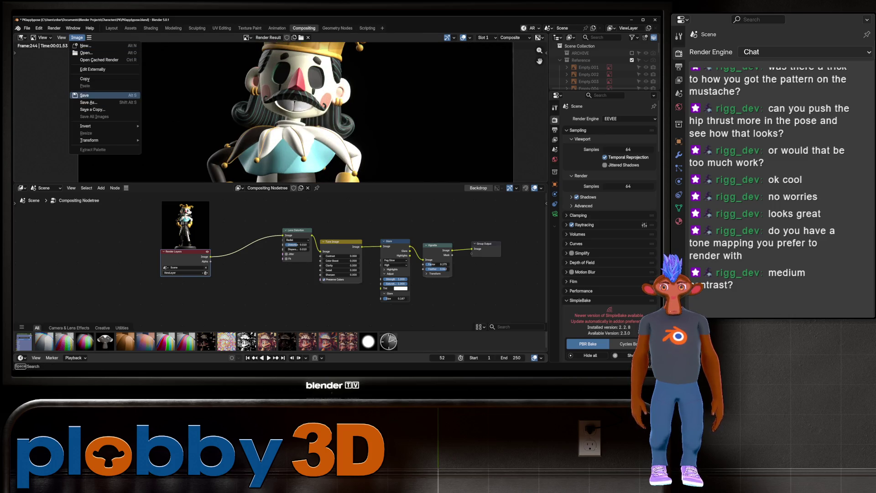
click(91, 95)
click(419, 282)
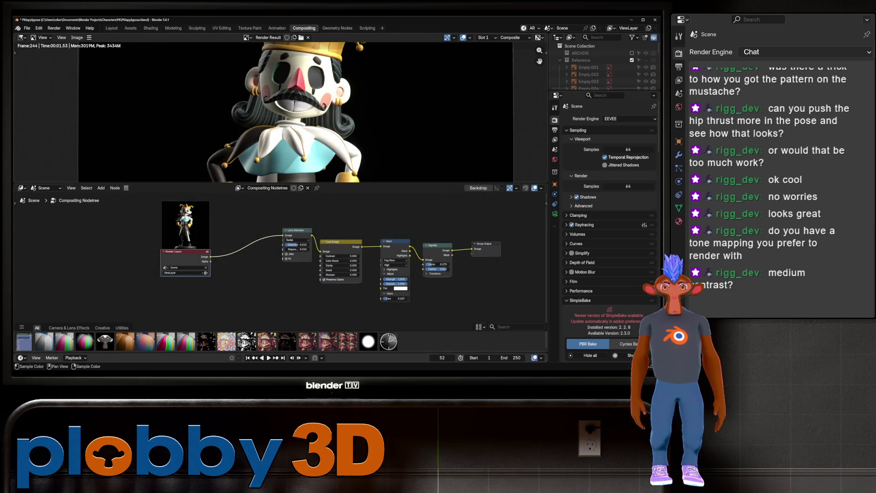
Back in the compositor, set the Tune Image Color Boost to 0.204.
click(111, 28)
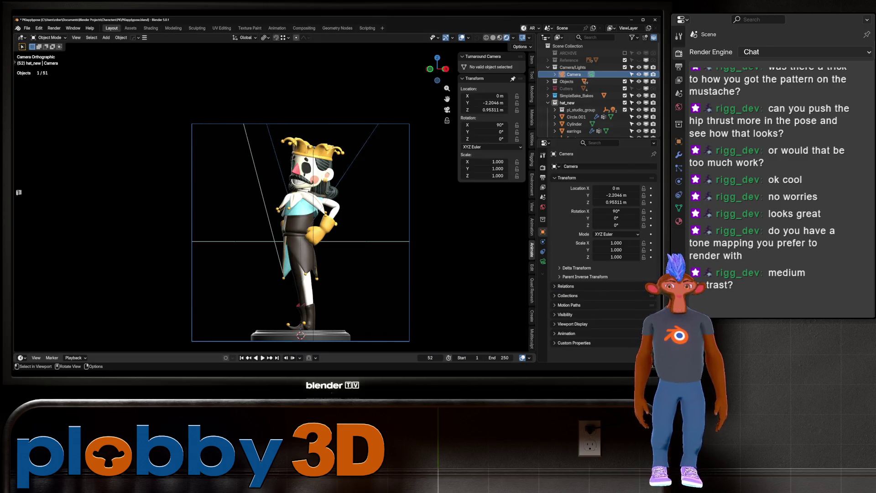
click(304, 28)
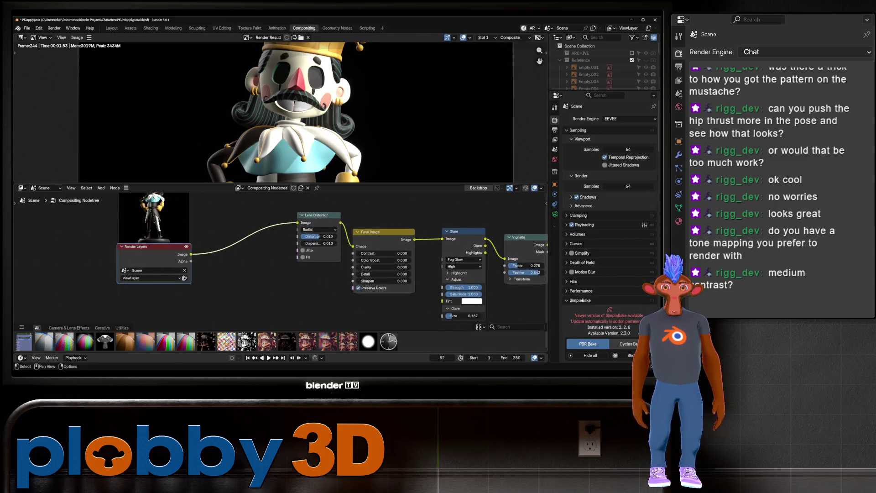
middle_drag(319, 274, 224, 255)
mouse_move(315, 209)
mouse_down()
mouse_move(324, 243)
mouse_move(365, 243)
mouse_up()
scroll(315, 119, down, 3)
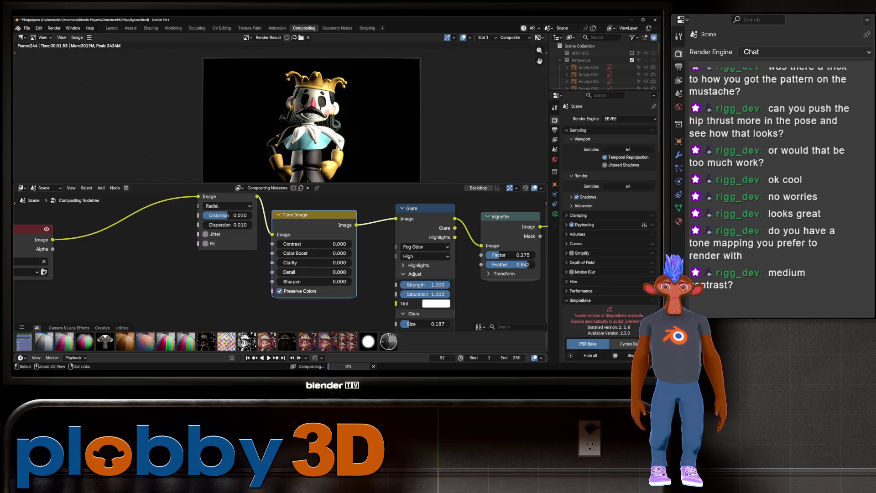
key(ctrl+z)
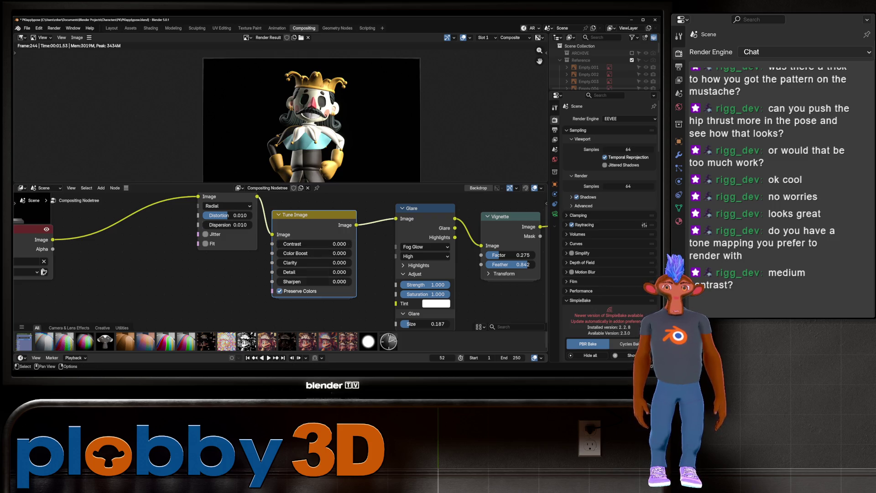
drag(320, 253, 338, 253)
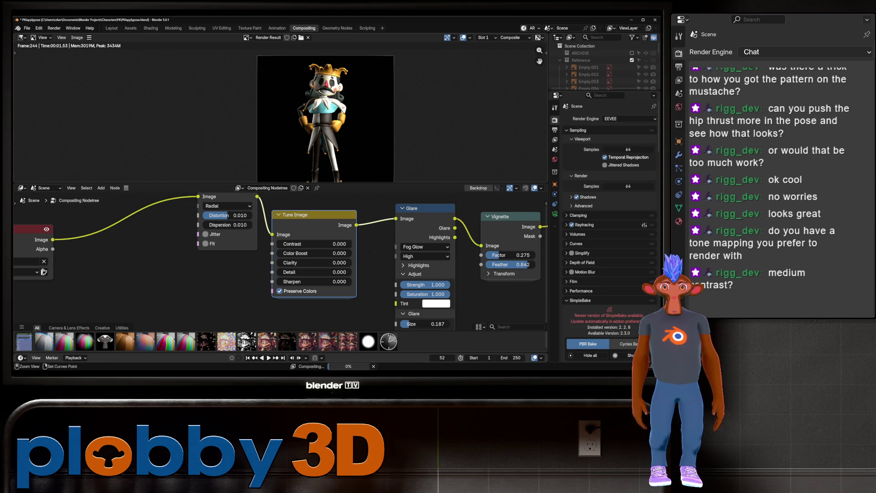
key(ctrl+z)
mouse_move(319, 253)
mouse_down()
mouse_move(360, 253)
mouse_move(334, 252)
mouse_move(347, 244)
mouse_up()
Adjust the Tune Image Contrast, entering 5.00 and then dragging the value.
double_click(347, 244)
text(5.0)
text(0)
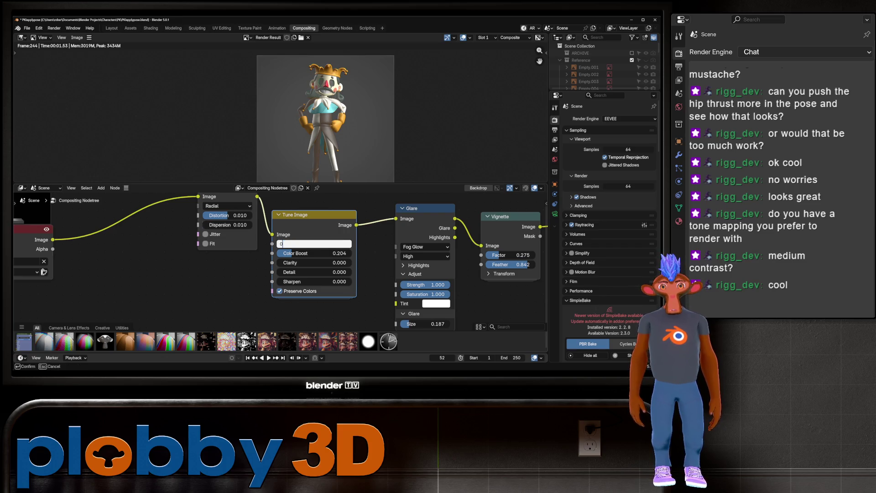
key(Return)
scroll(325, 119, up, 3)
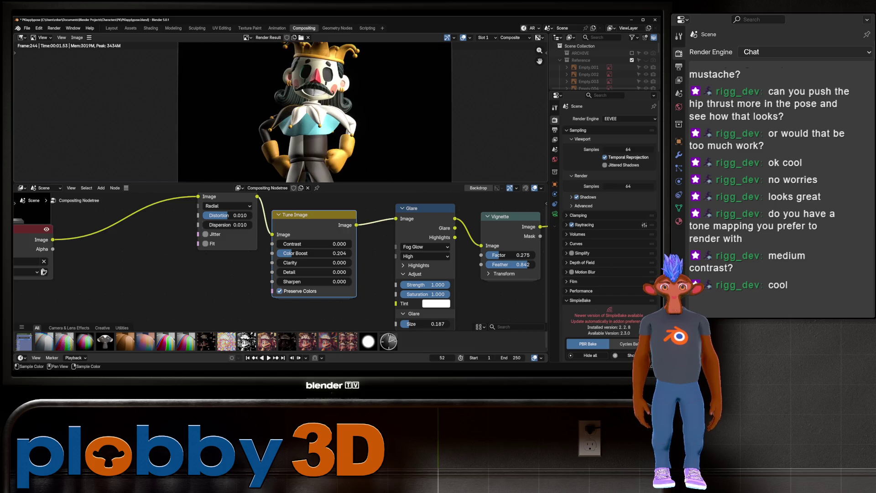
drag(315, 244, 315, 244)
scroll(299, 114, down, 3)
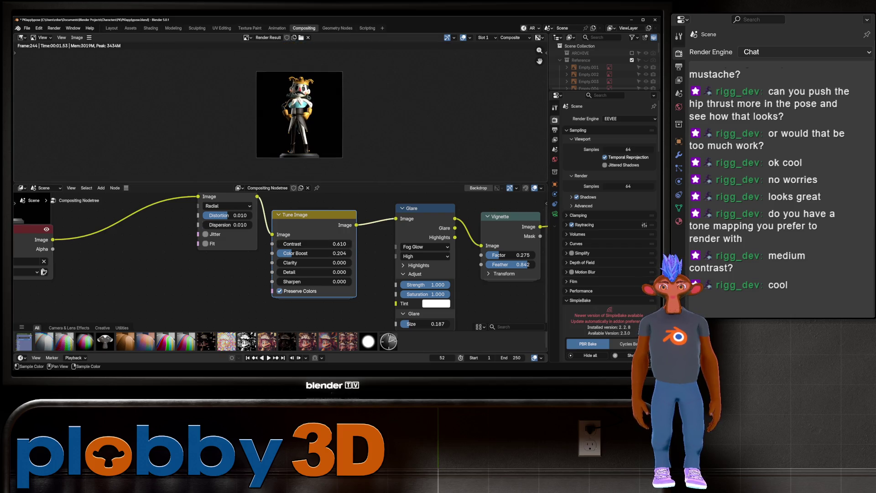
scroll(300, 114, up, 4)
middle_drag(300, 114, 300, 132)
scroll(301, 133, up, 1)
mouse_move(315, 244)
mouse_down()
mouse_move(283, 243)
mouse_move(287, 253)
mouse_move(279, 253)
mouse_move(292, 252)
mouse_up()
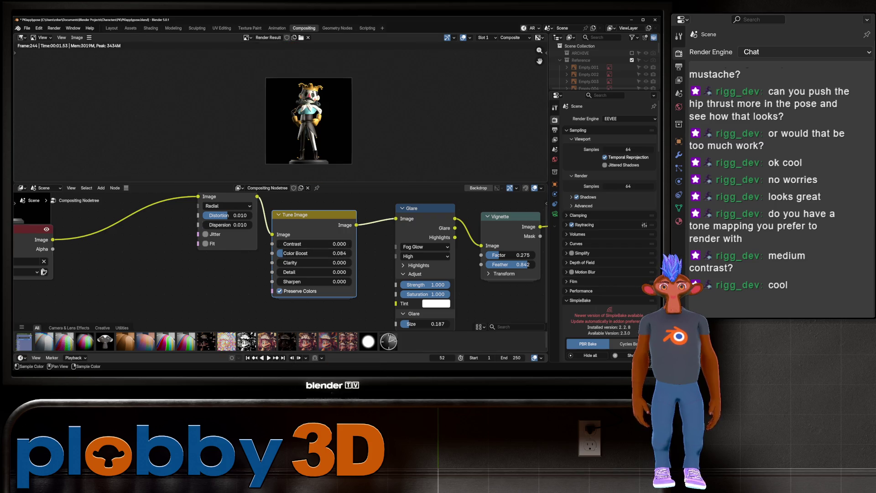
scroll(324, 119, up, 4)
scroll(325, 119, down, 2)
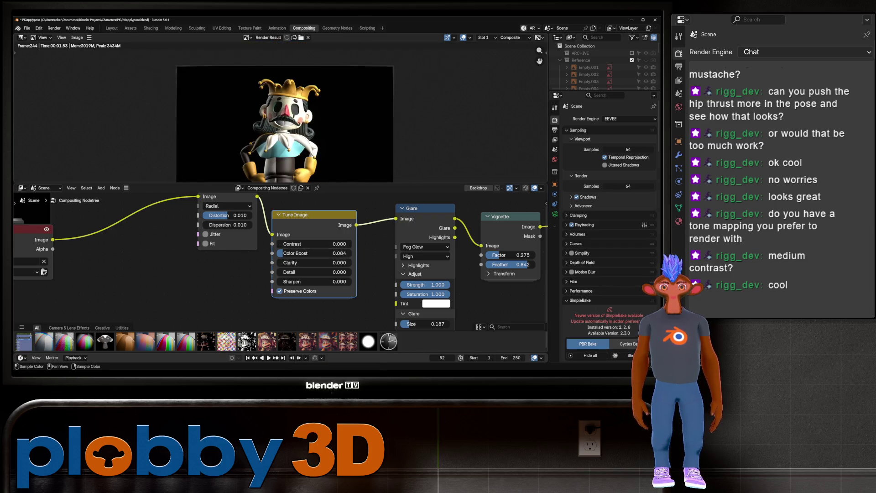
Fit the render preview, cancel the Image > Save dialog and go back to Layout.
key(Home)
click(77, 38)
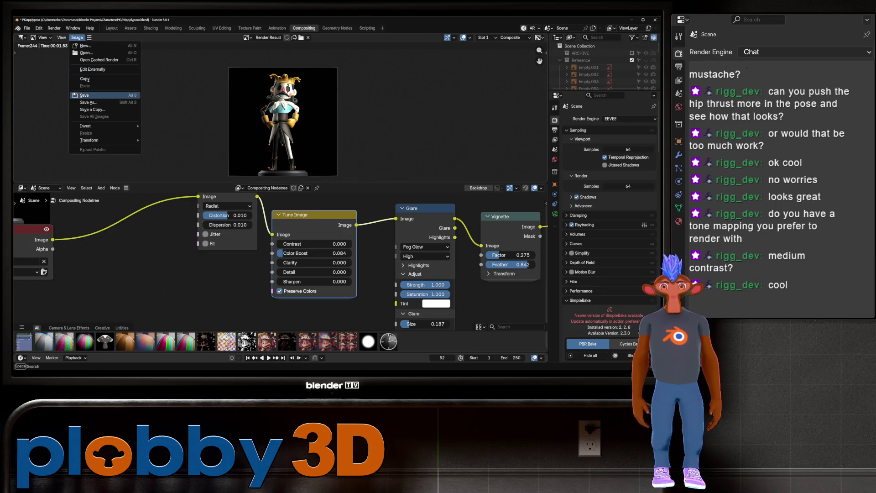
click(84, 95)
key(Return)
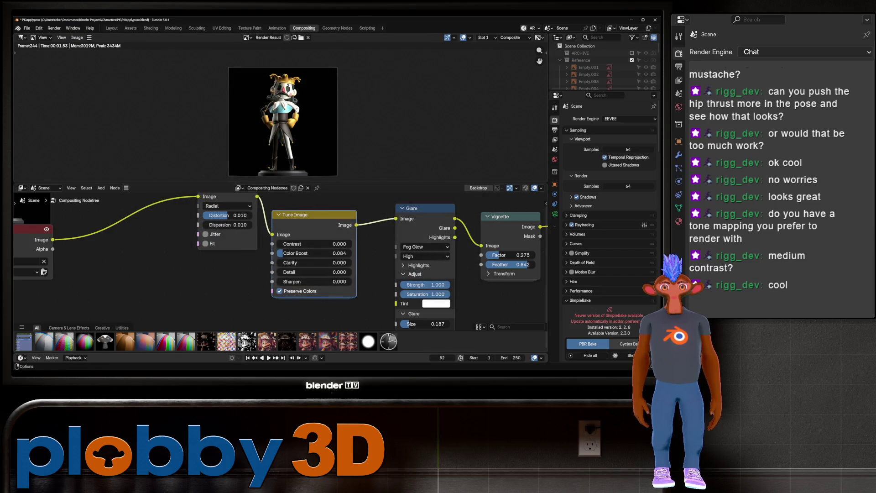
click(112, 28)
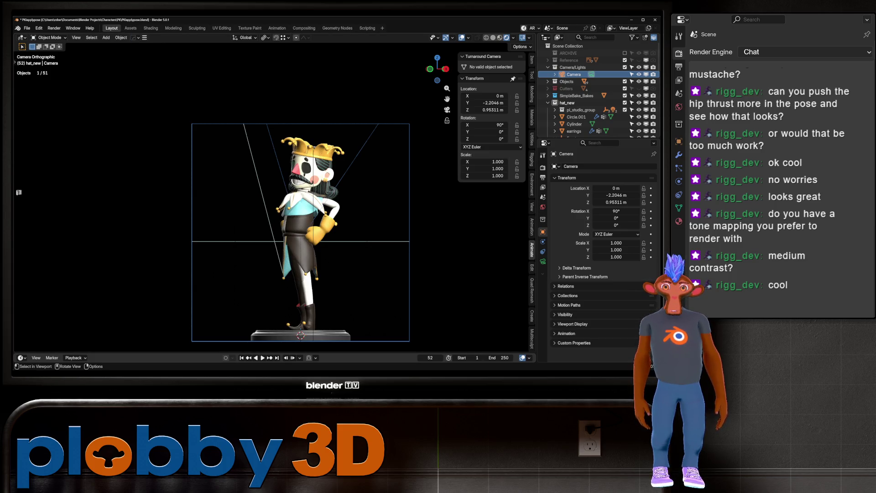
Render the frame 52 profile, inspect and close it, then jump to frame 1.
key(F12)
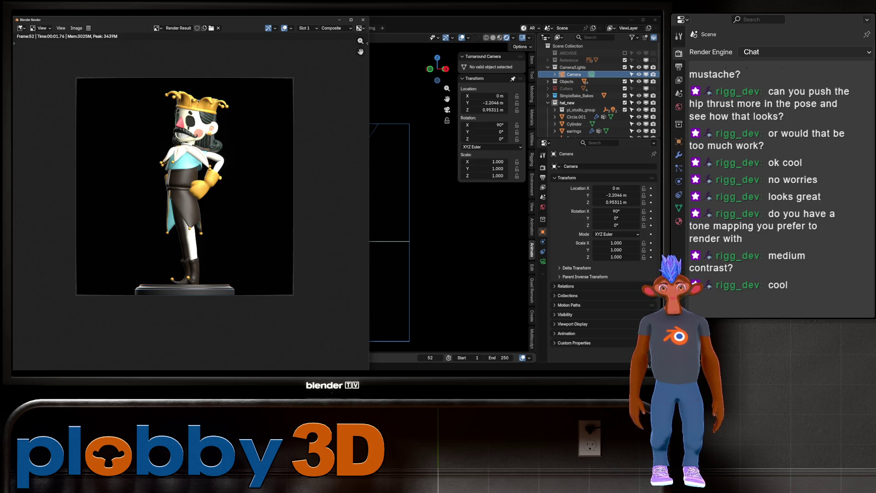
scroll(220, 128, up, 4)
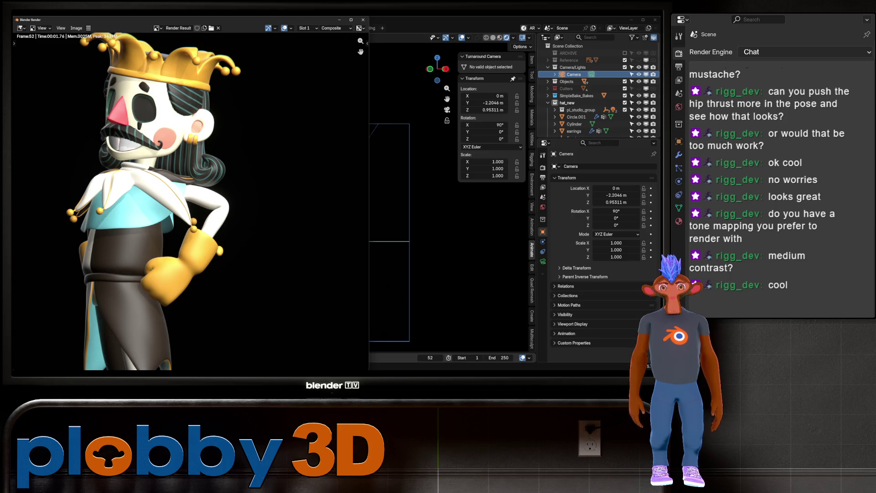
scroll(203, 132, down, 4)
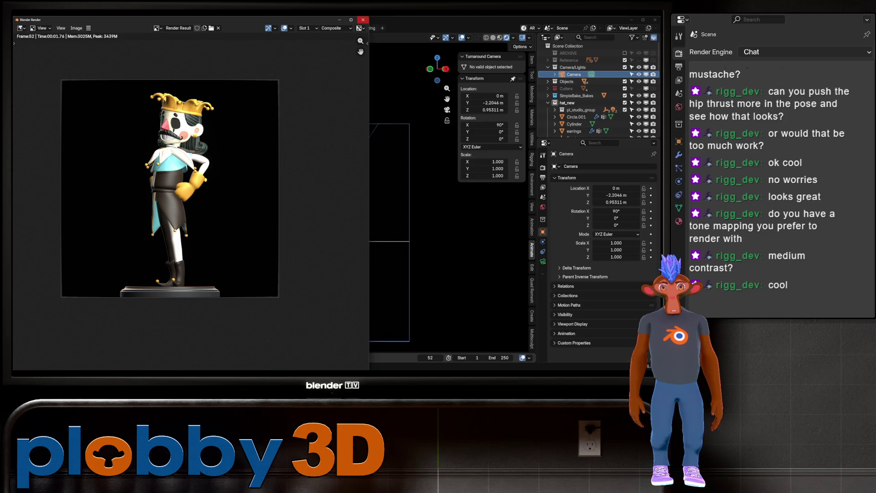
click(363, 20)
key(shift)
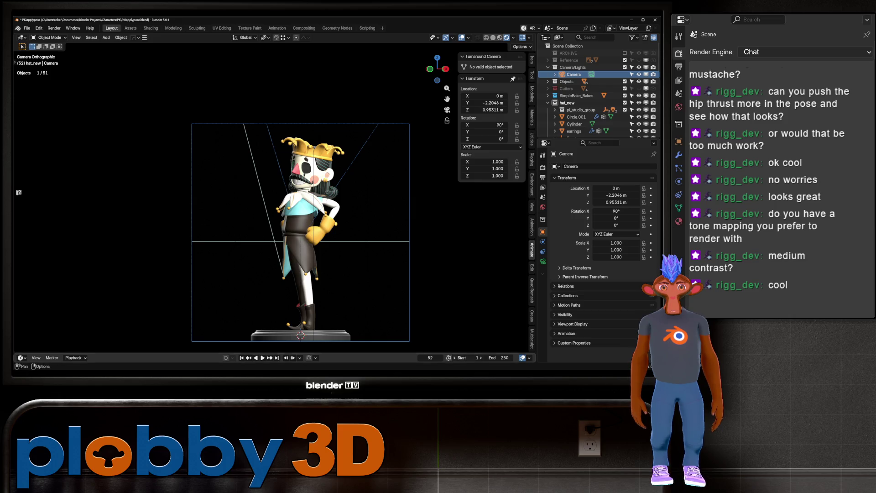
key(shift+Left)
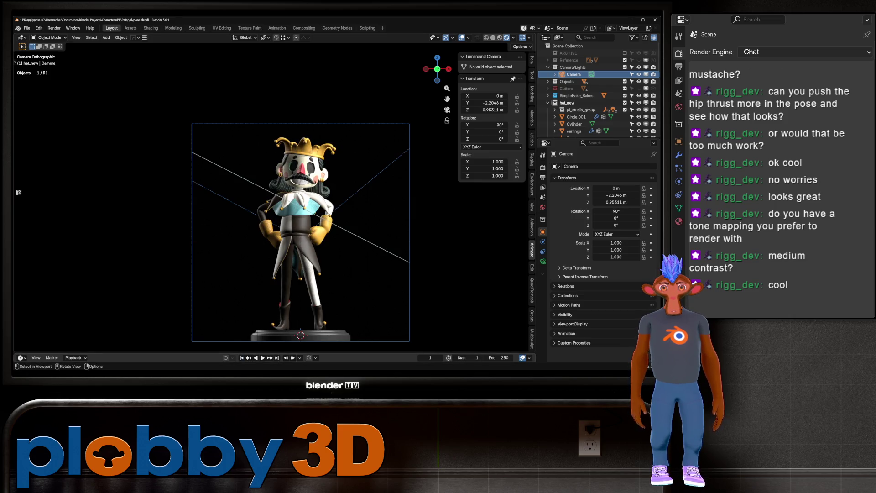
Switch the jester to plain solid grey shading, show the world settings, and hide the viewport overlays.
click(493, 37)
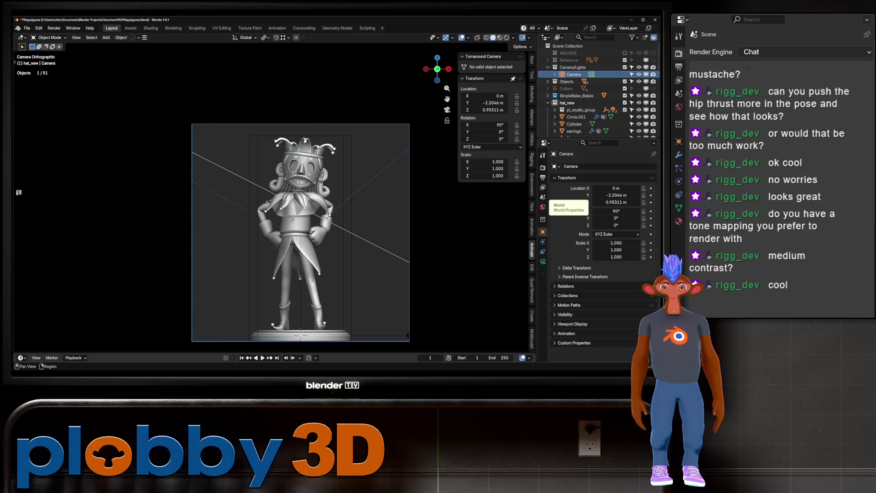
click(543, 207)
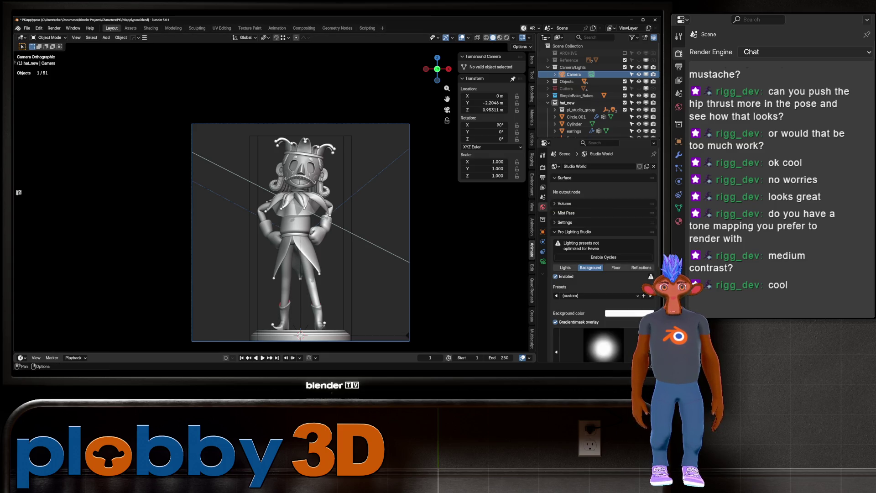
click(462, 37)
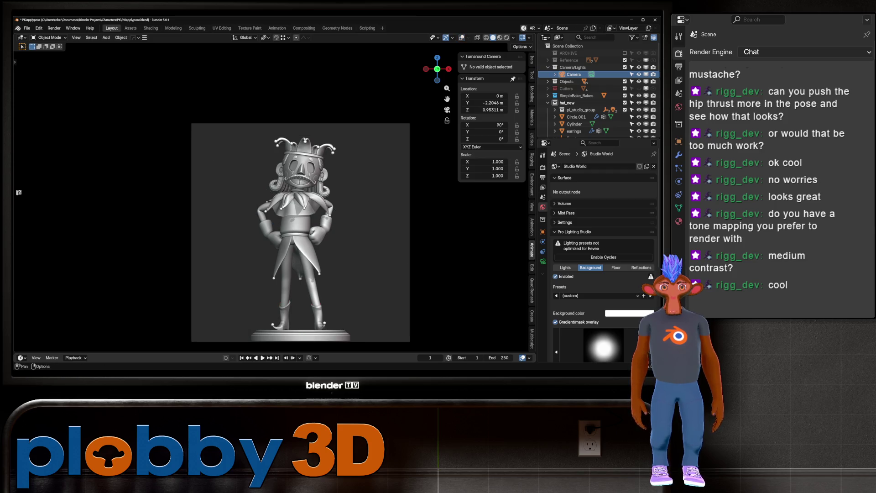
click(468, 37)
Set Lighting to MatCap and try the rainbow normal, grey clay, red, duller red, bronze and yellow-red matcaps.
click(514, 38)
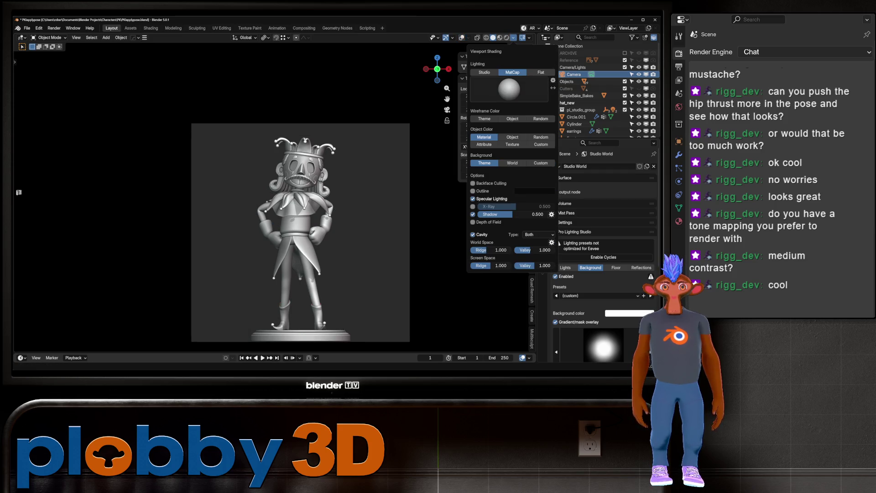
click(509, 89)
click(473, 135)
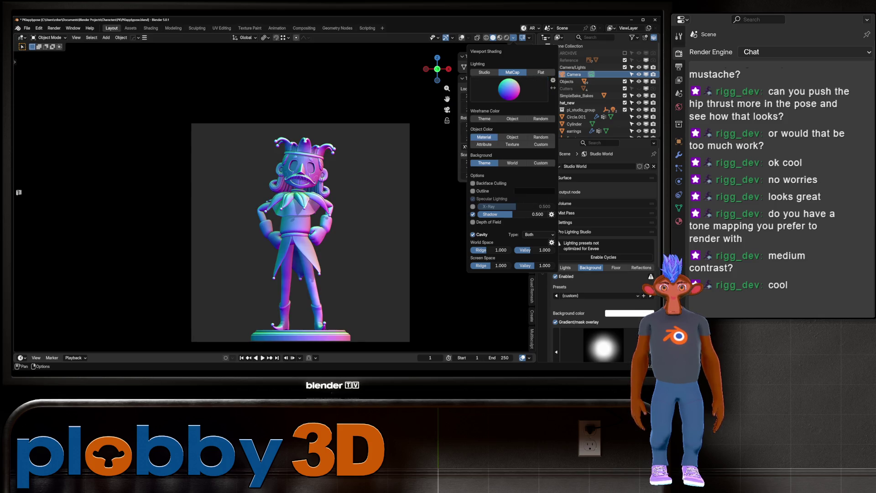
click(509, 89)
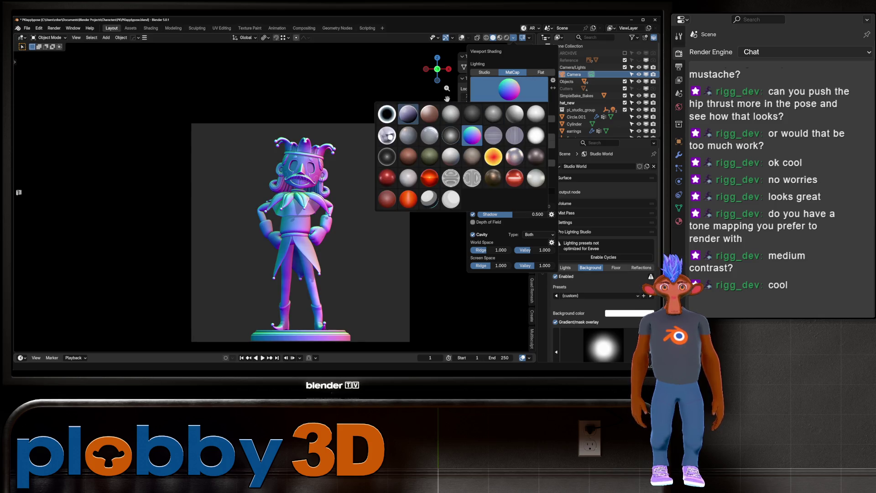
click(407, 113)
click(509, 89)
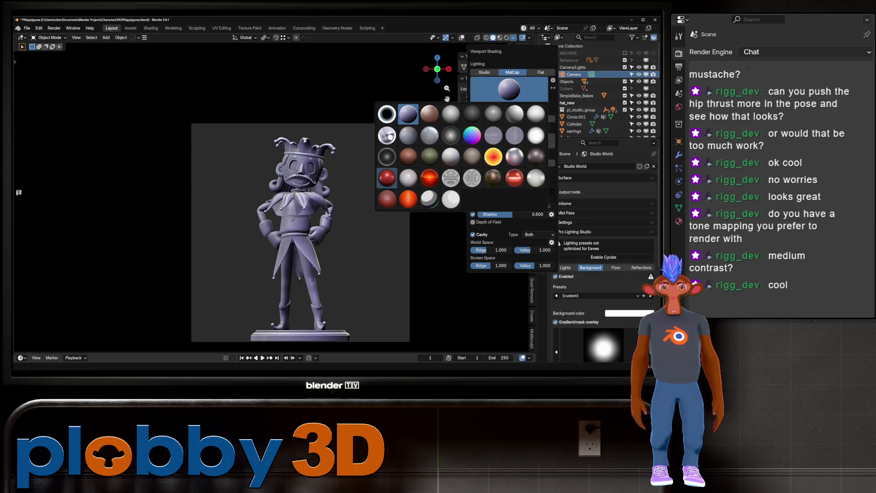
click(387, 178)
click(509, 89)
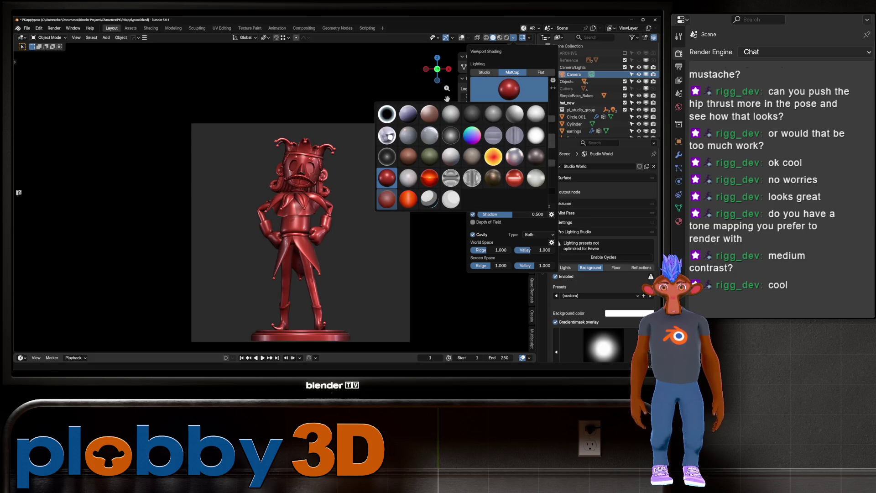
click(387, 199)
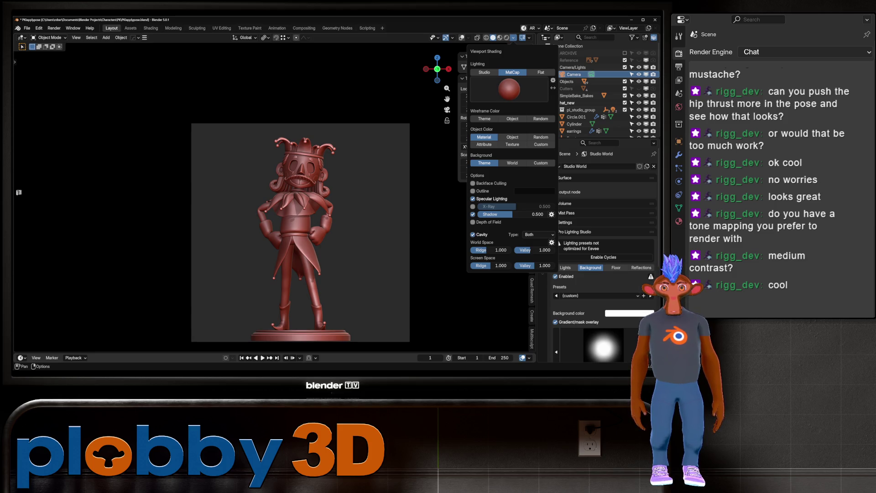
click(509, 89)
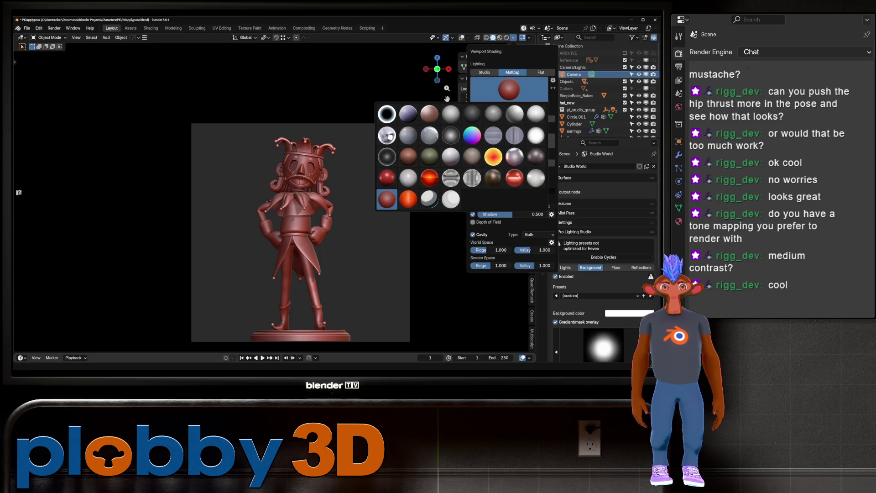
click(493, 178)
click(509, 89)
click(493, 156)
click(509, 89)
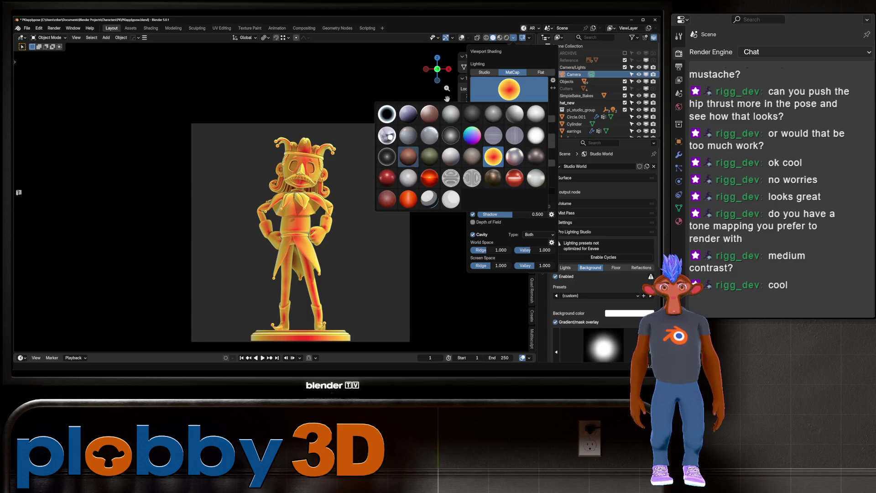
click(408, 157)
Compare the lavender, brown, dark red, dark, white and shiny grey matcaps, then settle on glossy red.
click(509, 89)
click(408, 114)
click(509, 89)
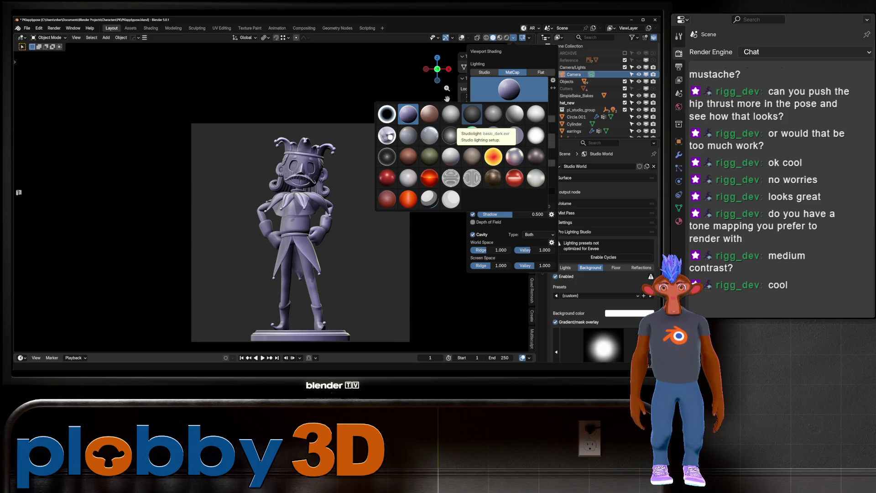
click(429, 114)
click(509, 89)
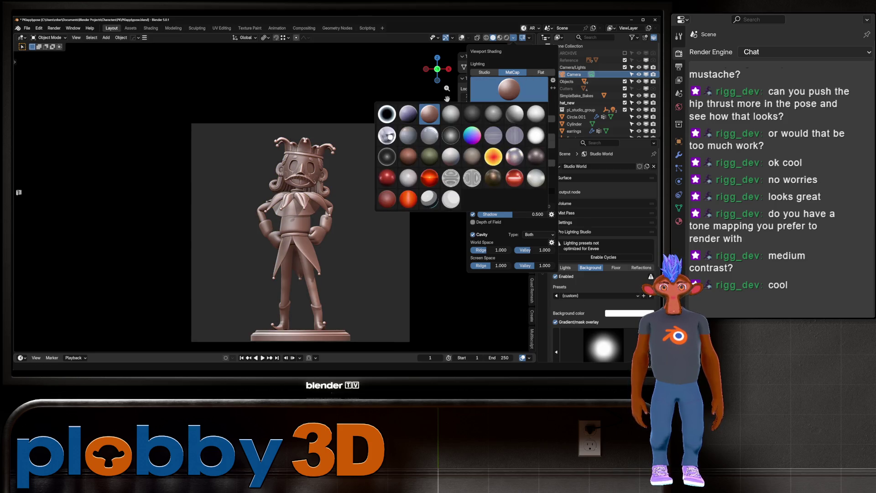
click(387, 198)
click(509, 89)
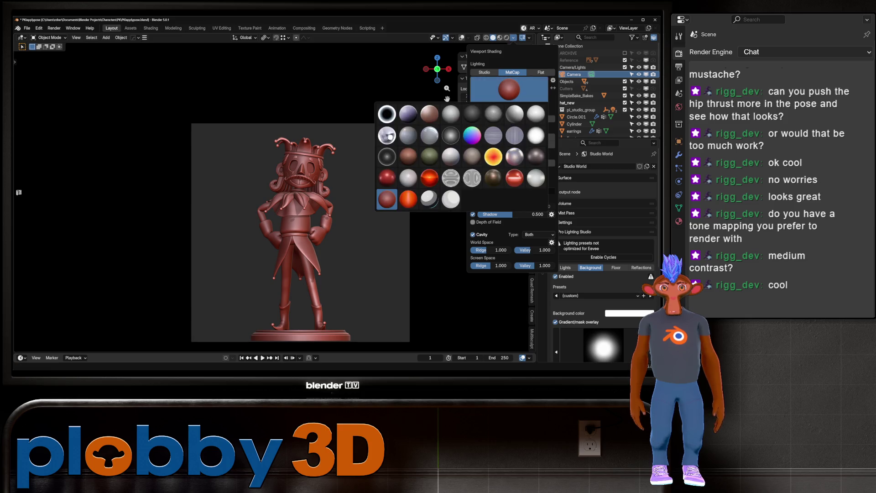
click(408, 114)
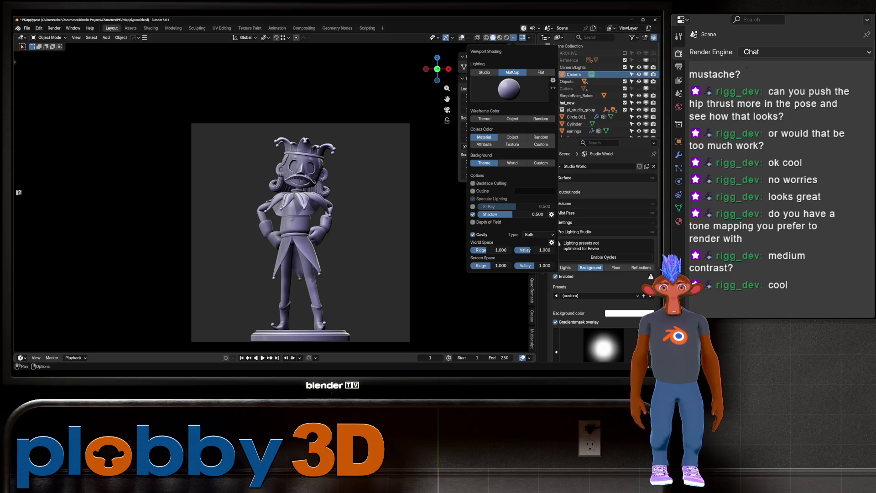
click(509, 89)
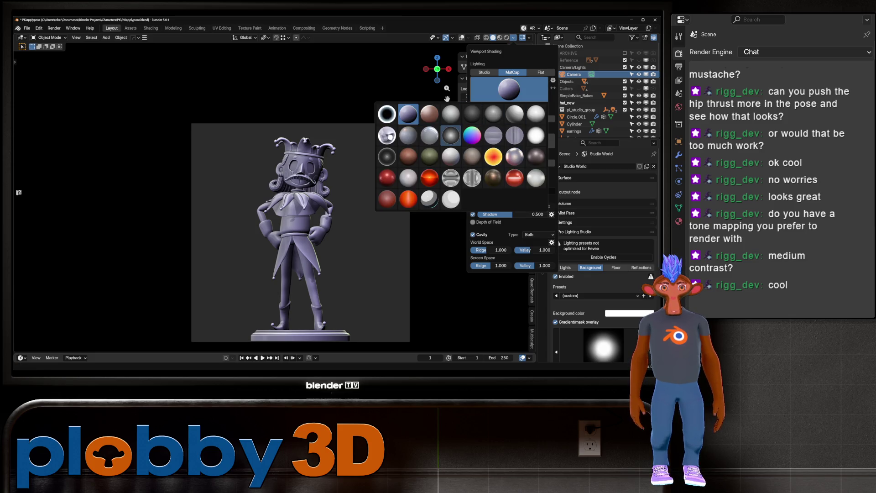
click(452, 135)
click(509, 89)
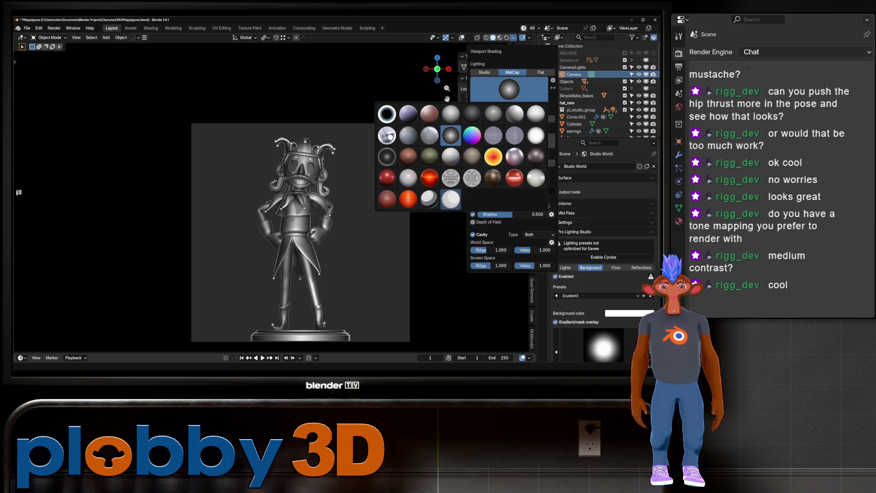
click(451, 199)
click(509, 89)
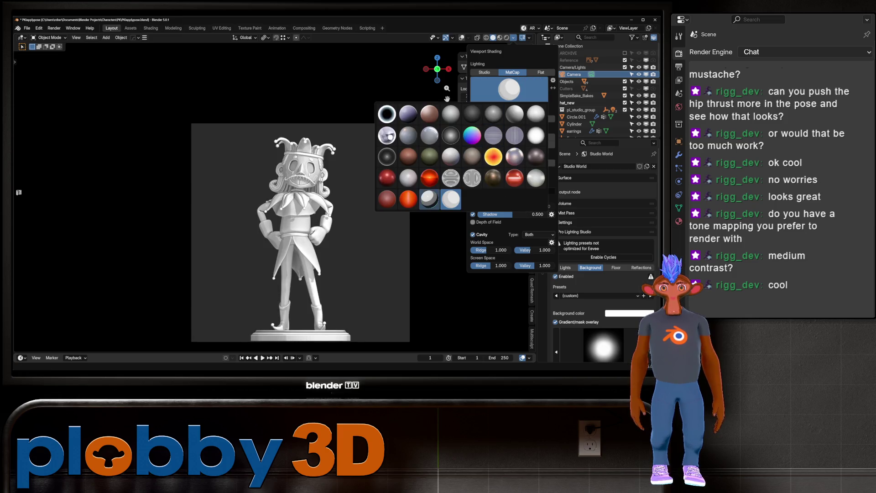
click(429, 199)
click(509, 89)
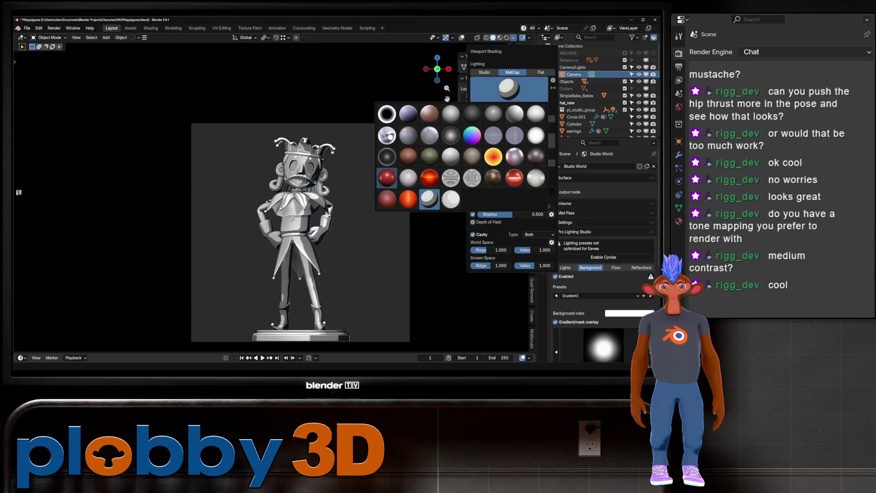
click(387, 177)
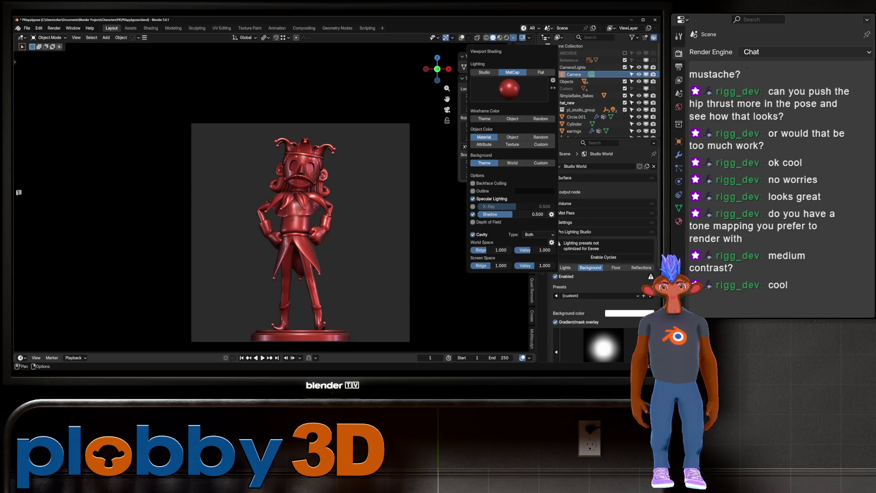
Render a playblast preview of the glossy red jester, check its Image menu, and close the render window.
click(76, 38)
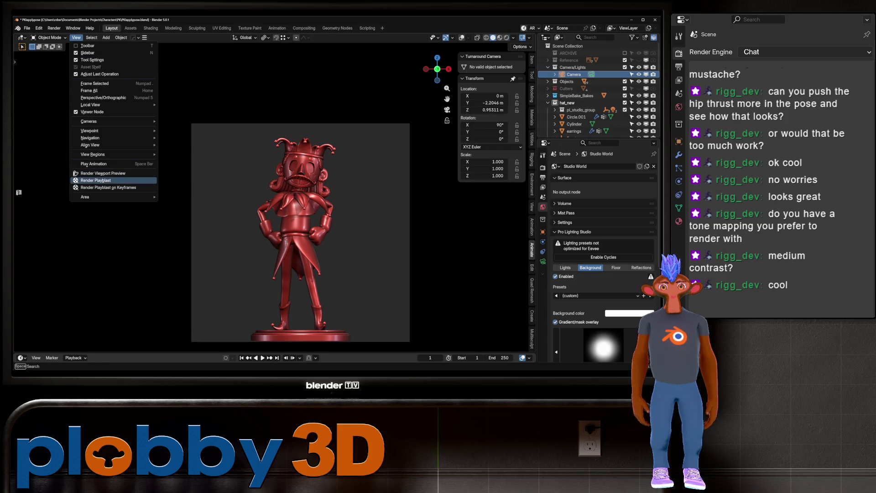
click(96, 180)
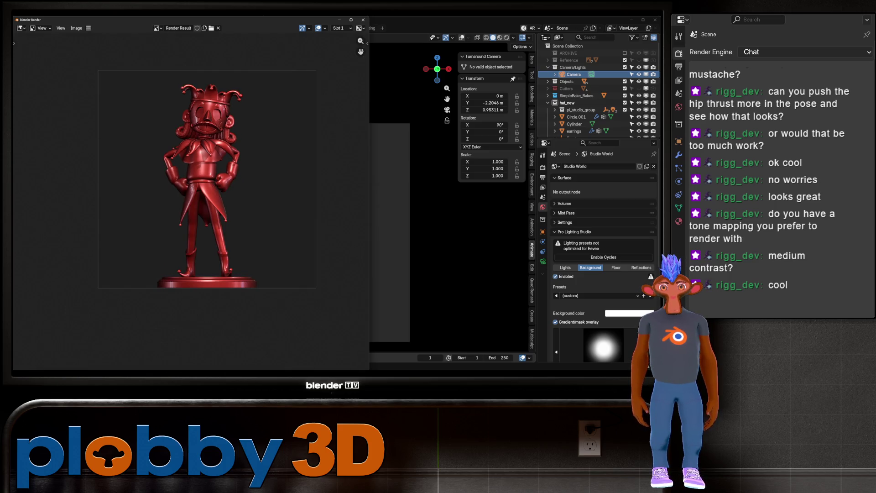
click(76, 28)
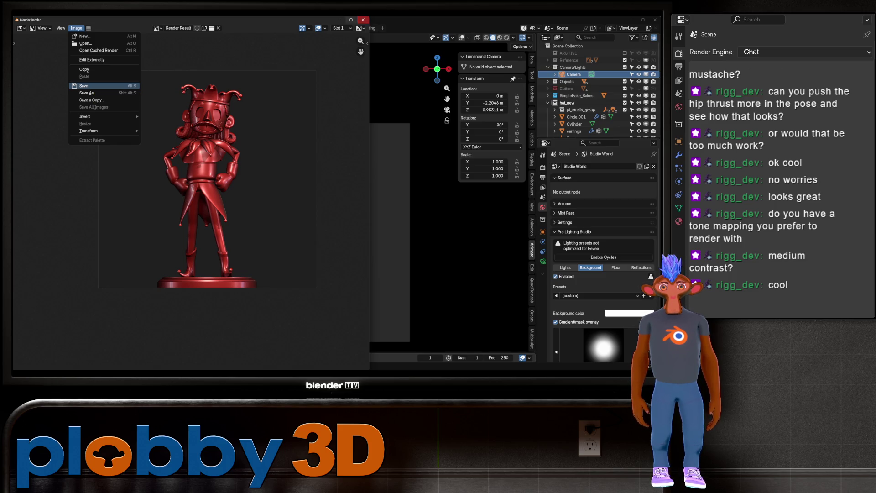
click(363, 19)
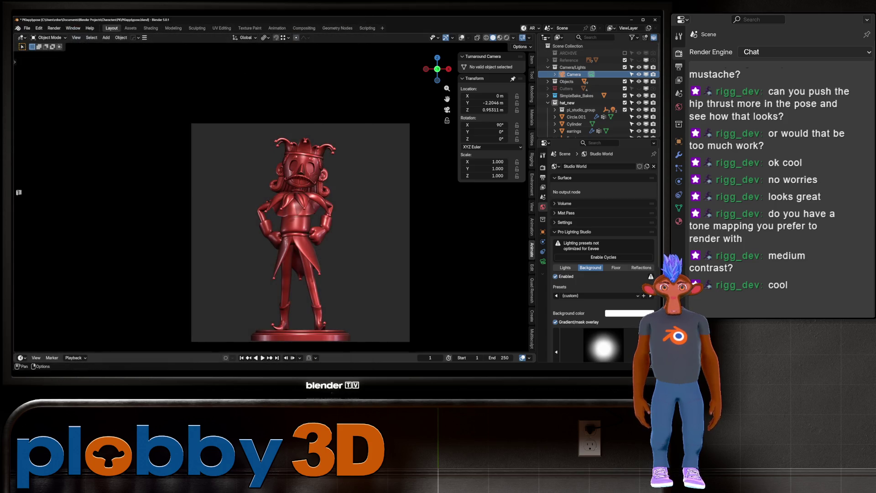
Switch the viewport matcap to the matte red one.
click(514, 37)
click(509, 89)
click(387, 199)
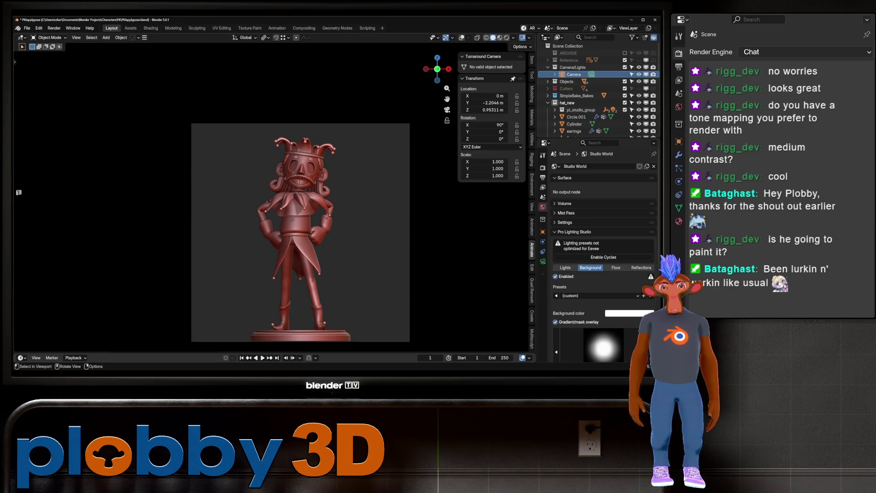
Zoom in close on the matte red jester's torso, then return to the framed camera view.
key(KP_Decimal)
scroll(270, 197, up, 3)
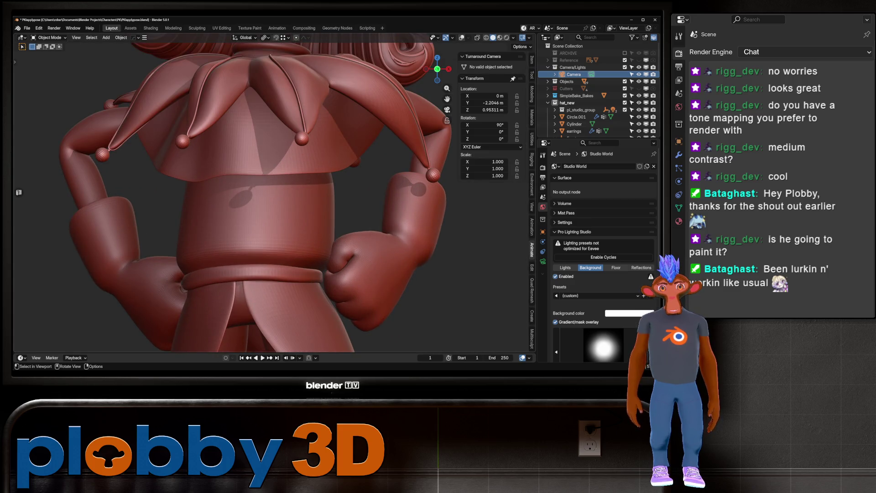
key(KP_0)
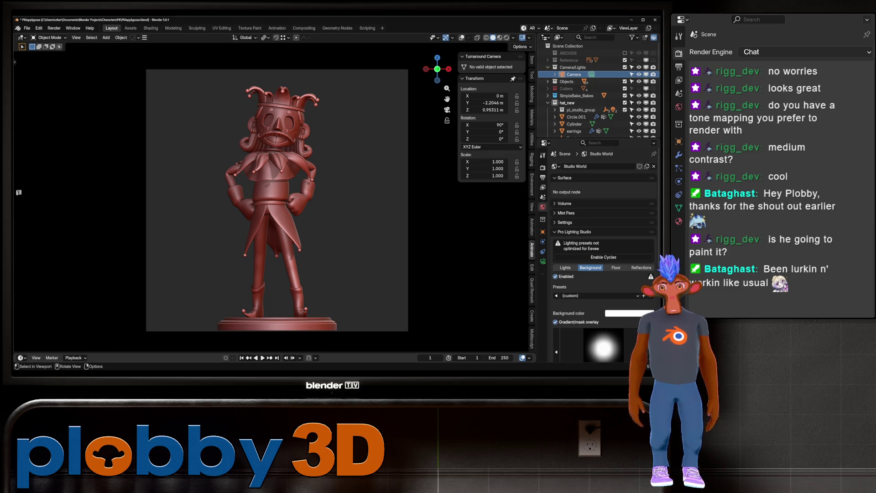
click(75, 37)
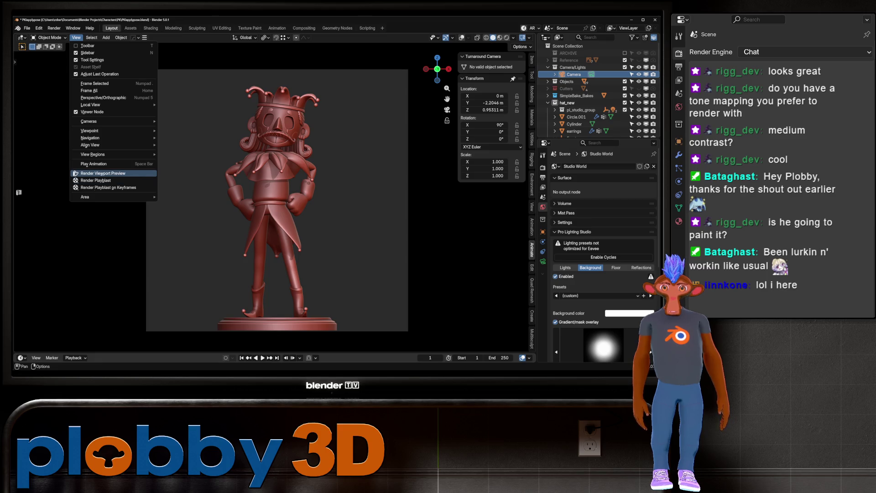
Render a viewport preview of the matte red jester and begin saving it from the Image menu.
click(103, 173)
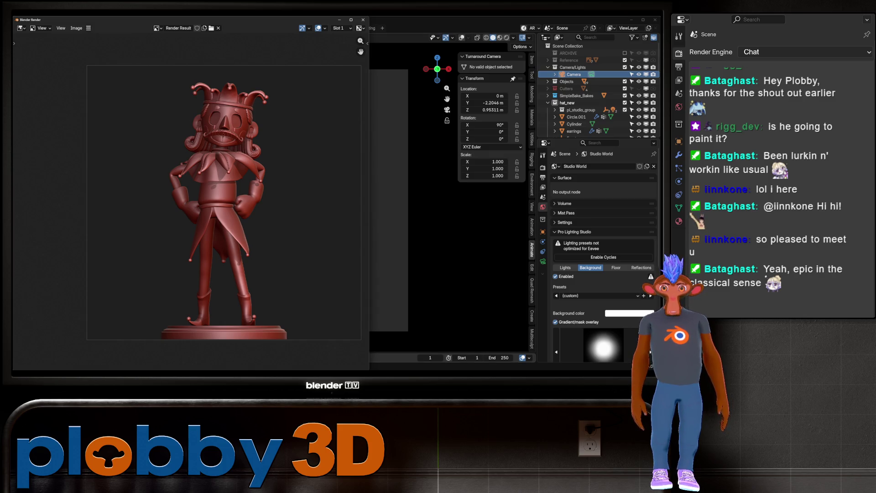
click(76, 28)
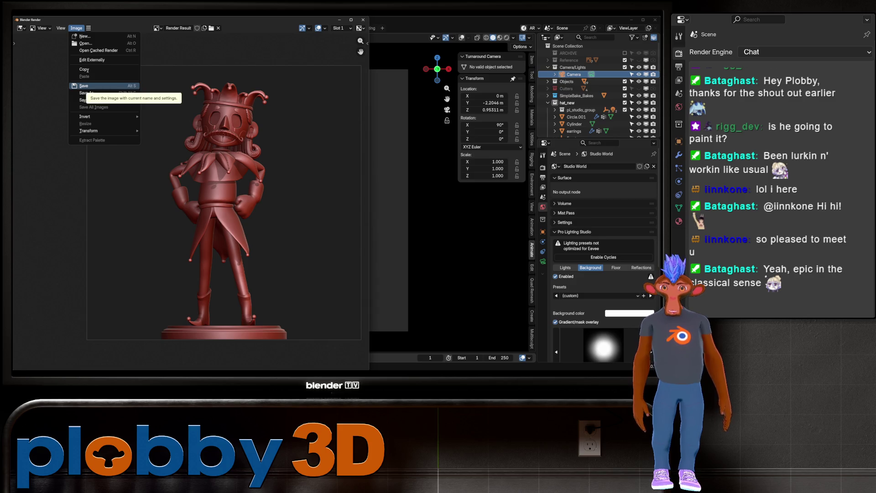
click(84, 86)
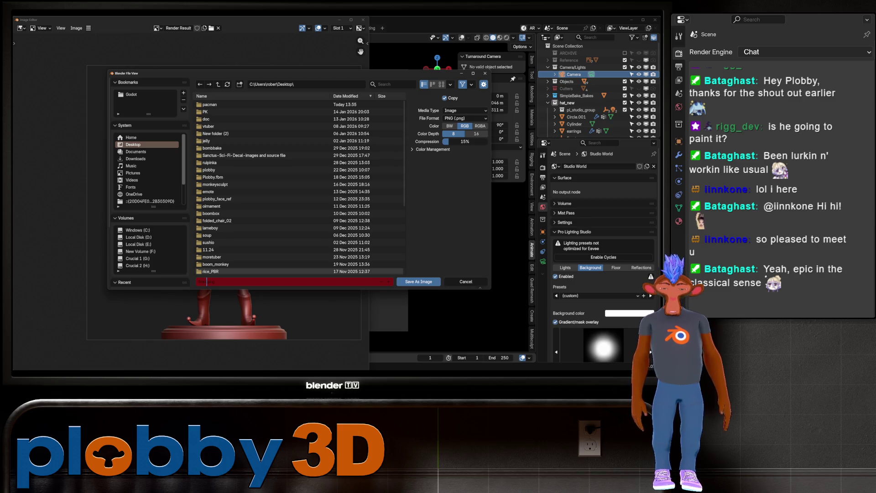
Save the render as frontmatcap.png in PNG format.
text(der_fi)
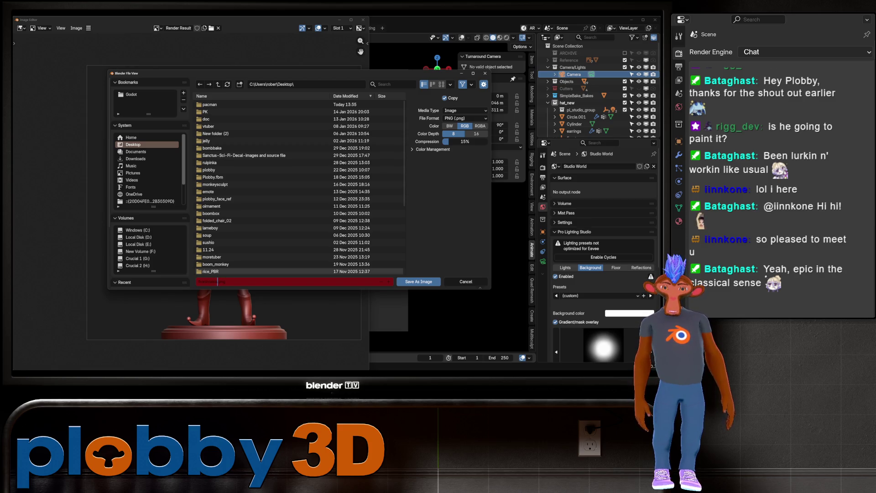
key(Return)
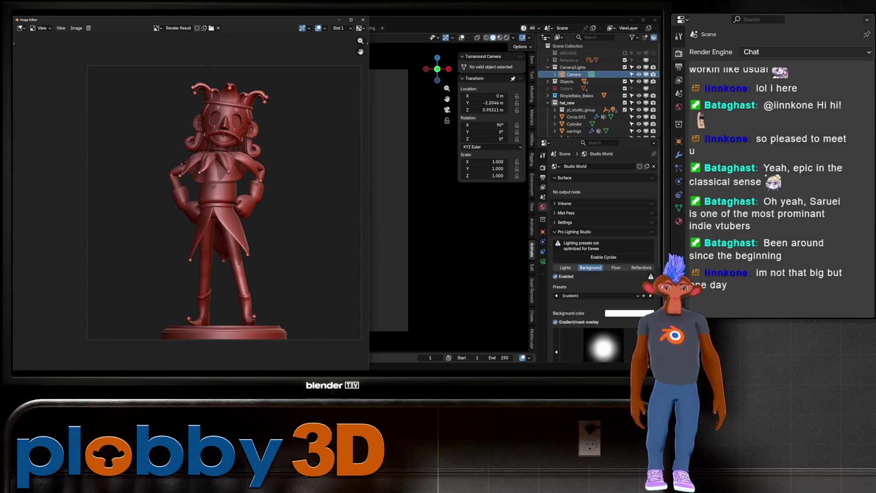
click(76, 28)
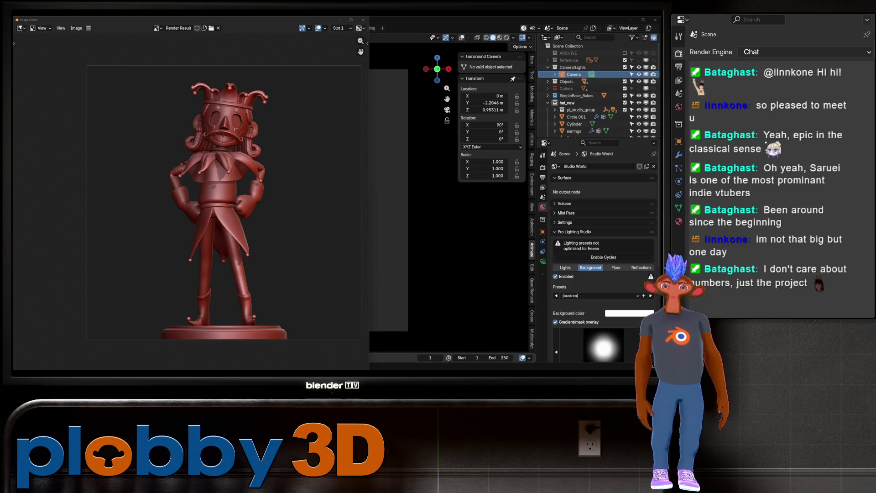
scroll(228, 101, up, 3)
scroll(228, 96, up, 3)
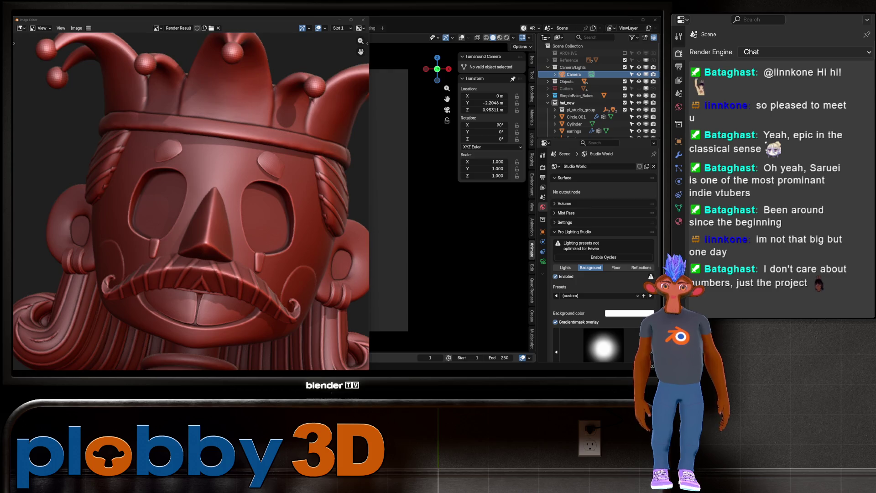
scroll(229, 114, up, 2)
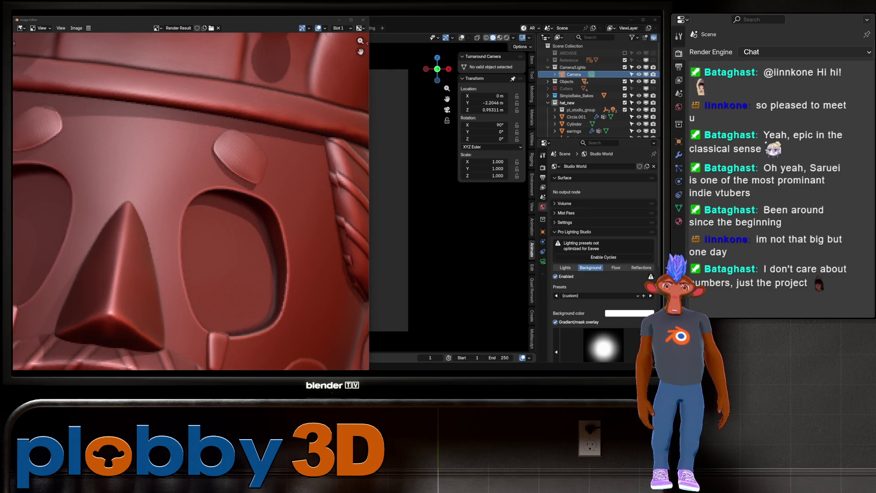
scroll(228, 114, down, 6)
scroll(274, 206, down, 3)
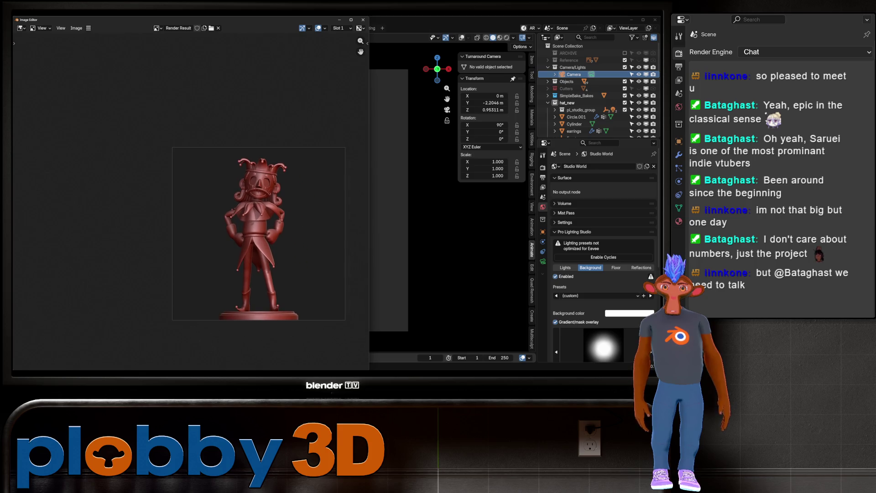
click(330, 186)
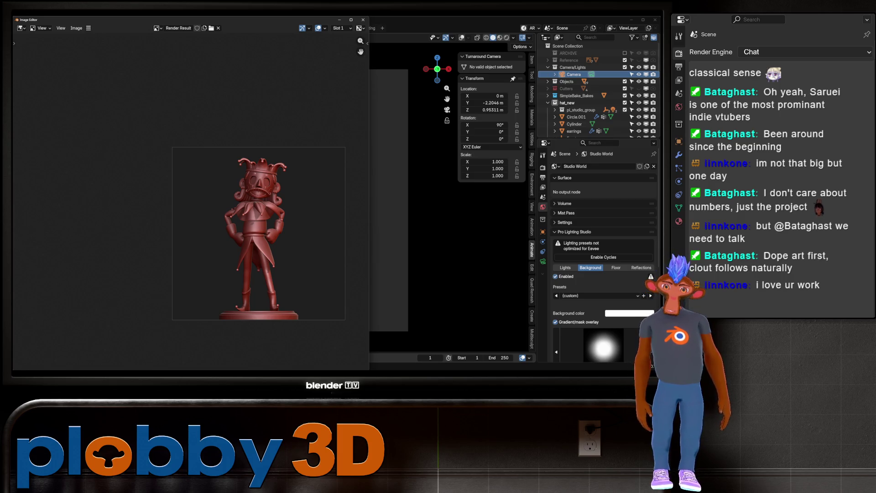
scroll(268, 307, up, 8)
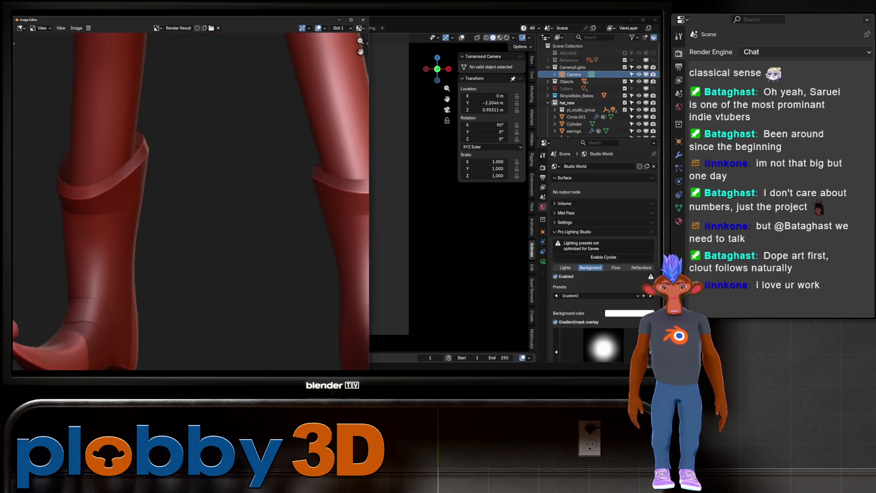
scroll(261, 311, down, 6)
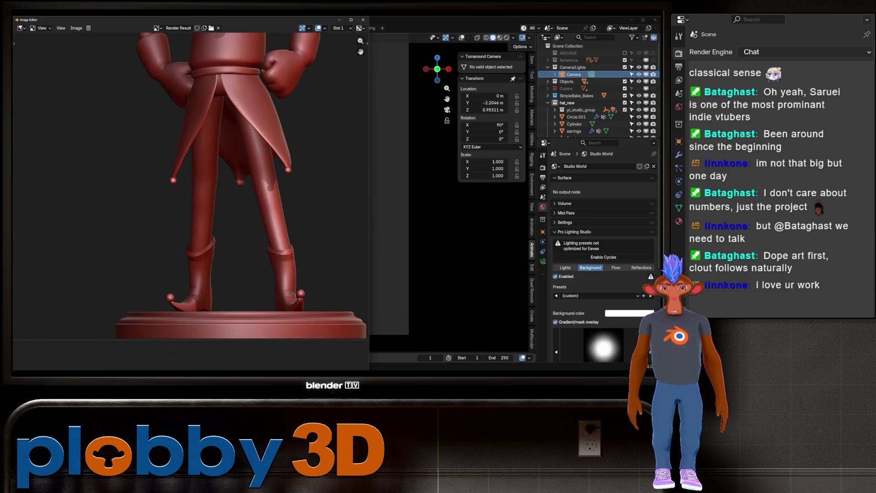
scroll(213, 308, up, 8)
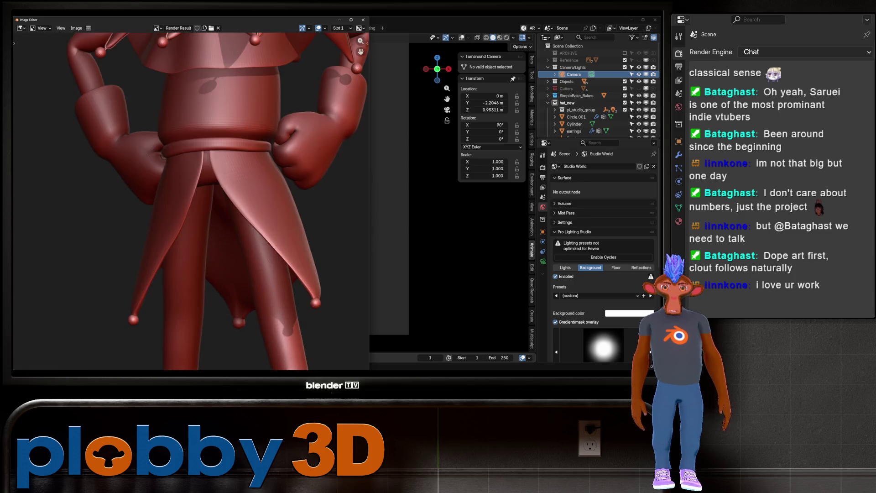
scroll(212, 308, down, 7)
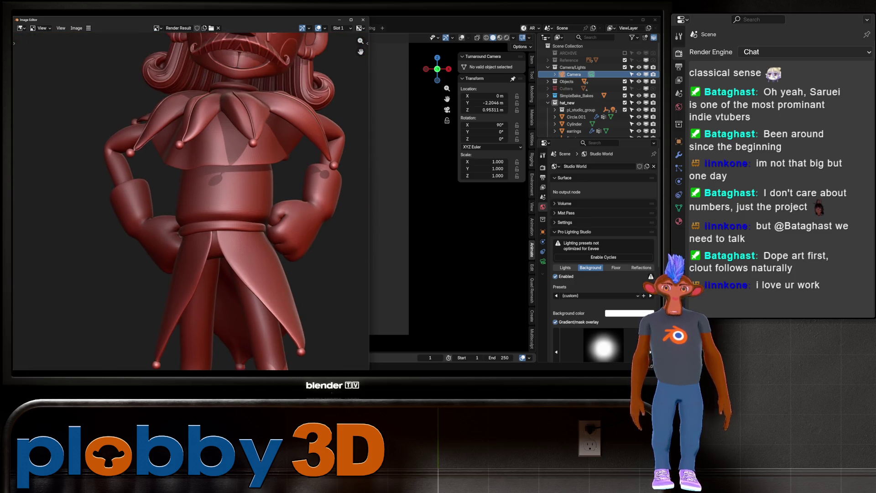
scroll(249, 190, up, 8)
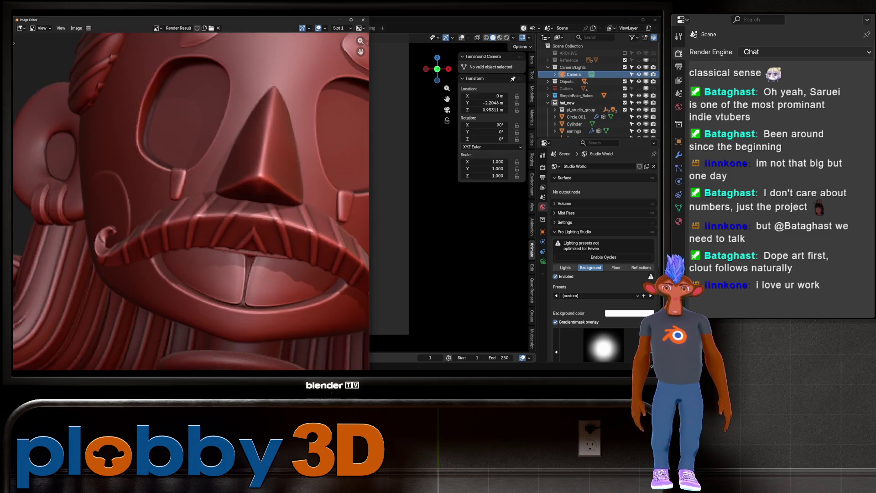
scroll(228, 214, down, 4)
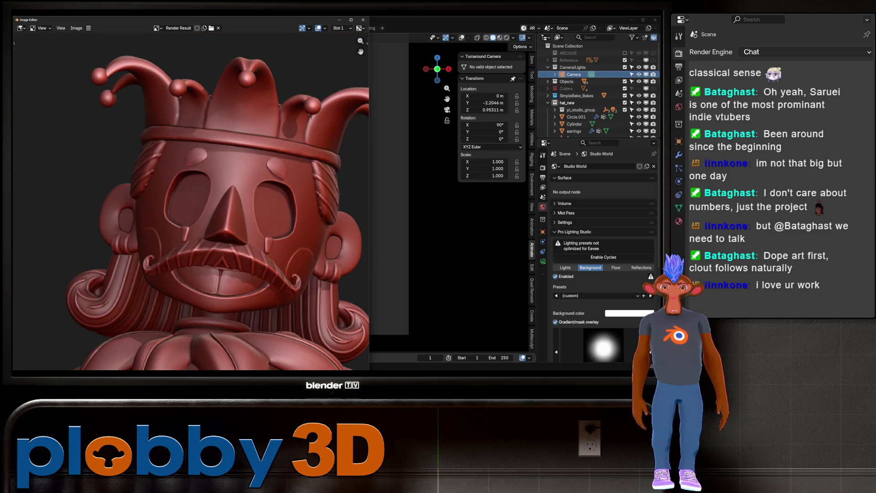
scroll(212, 215, down, 6)
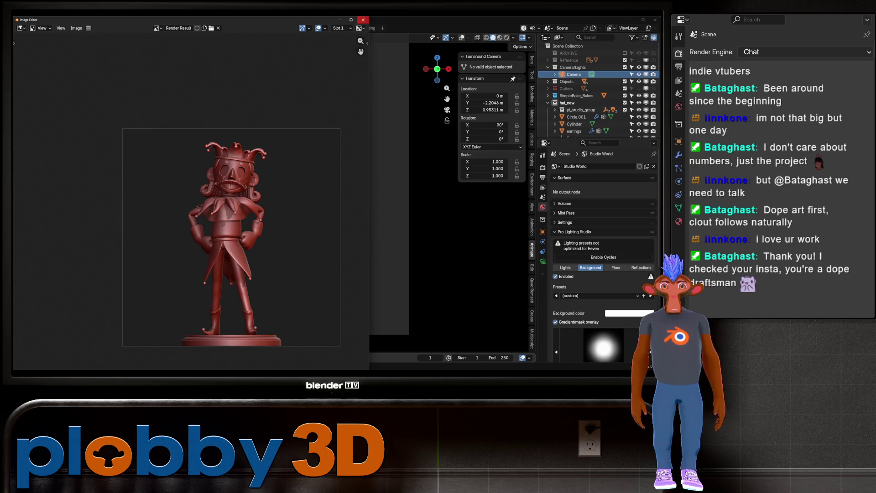
click(363, 20)
Select the jester's smock and switch to Rendered shading, then orbit to a high front view.
mouse_move(274, 192)
middle_down()
mouse_move(374, 192)
mouse_move(146, 191)
mouse_move(196, 206)
mouse_move(487, 205)
middle_up()
scroll(365, 196, up, 2)
click(119, 187)
key(z)
scroll(255, 196, up, 5)
scroll(255, 196, down, 5)
mouse_move(255, 196)
middle_down()
mouse_move(320, 164)
mouse_move(320, 114)
middle_up()
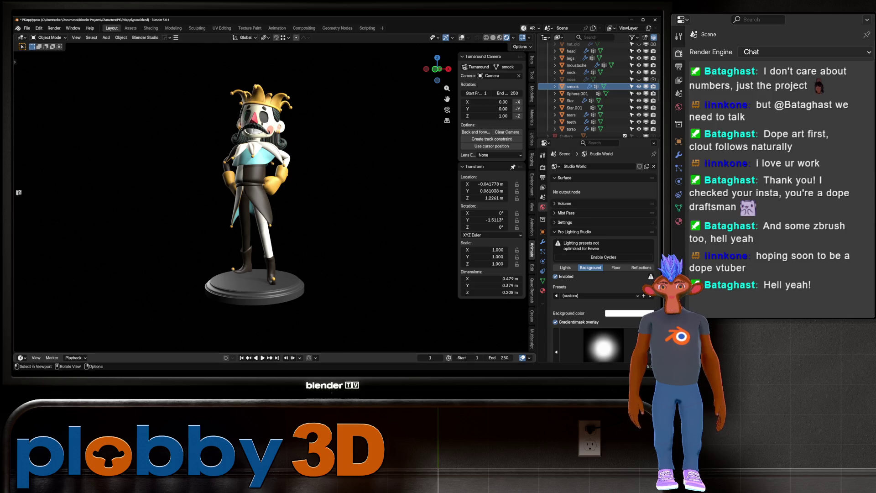
Orbit to a three-quarter side view of the coloured jester and save the blend file with Ctrl+S.
middle_drag(273, 205, 402, 205)
middle_drag(320, 205, 365, 206)
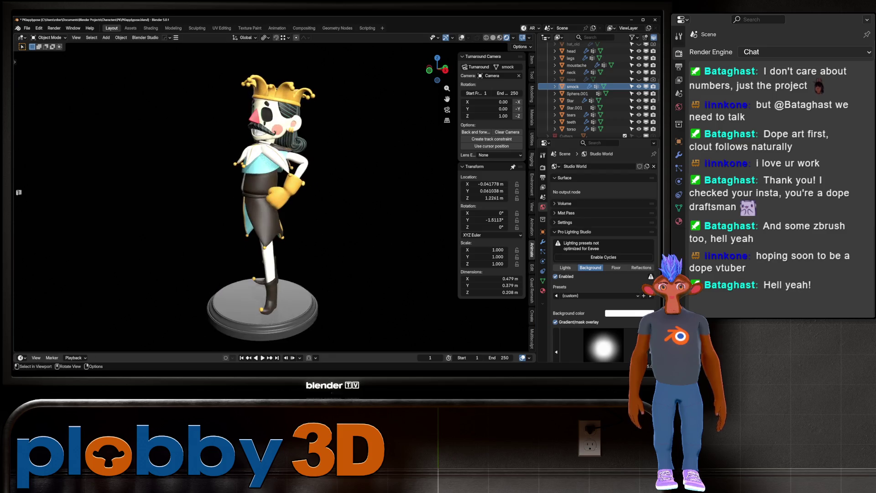
scroll(274, 192, up, 5)
scroll(246, 192, down, 8)
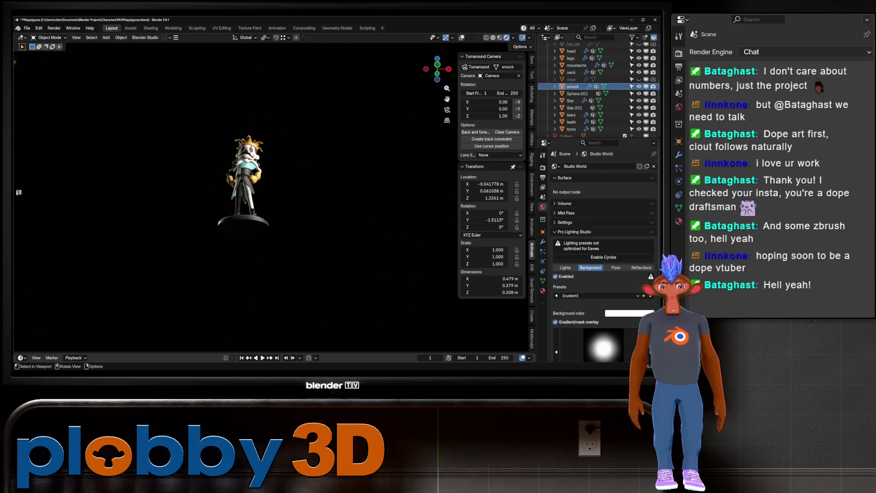
scroll(183, 164, up, 5)
middle_drag(320, 205, 401, 205)
scroll(320, 206, down, 5)
scroll(319, 206, up, 6)
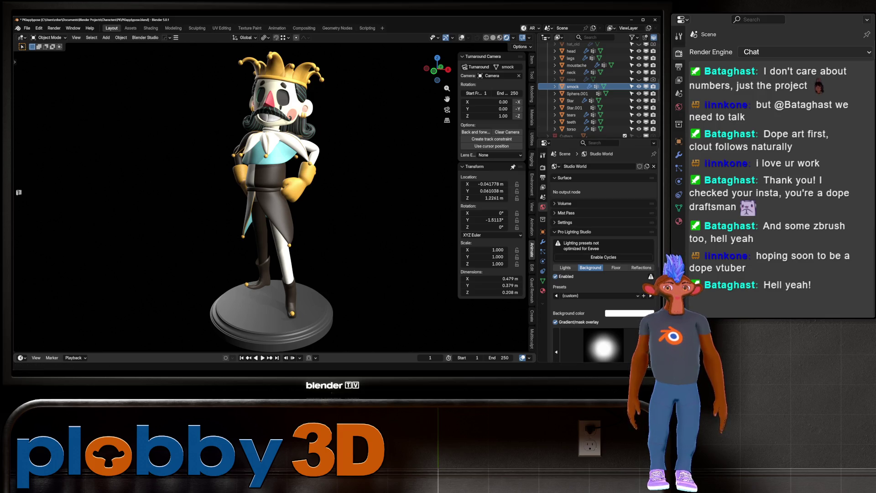
key(ctrl+s)
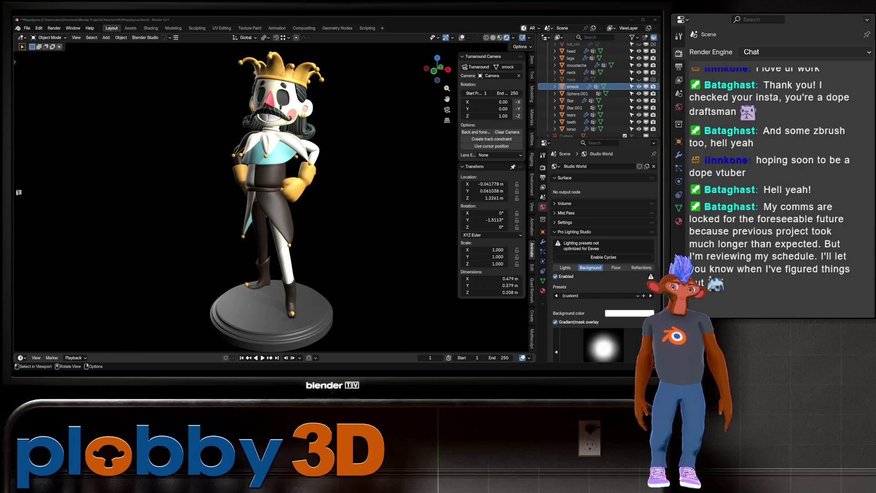
Look over the jester's back and side, then snap to a level front view.
mouse_move(274, 205)
middle_down()
mouse_move(388, 205)
mouse_move(320, 206)
mouse_move(356, 187)
middle_up()
scroll(255, 183, up, 3)
mouse_move(273, 205)
middle_down()
mouse_move(388, 206)
mouse_move(294, 205)
mouse_move(333, 206)
mouse_move(342, 231)
middle_up()
scroll(294, 206, up, 4)
scroll(295, 206, down, 3)
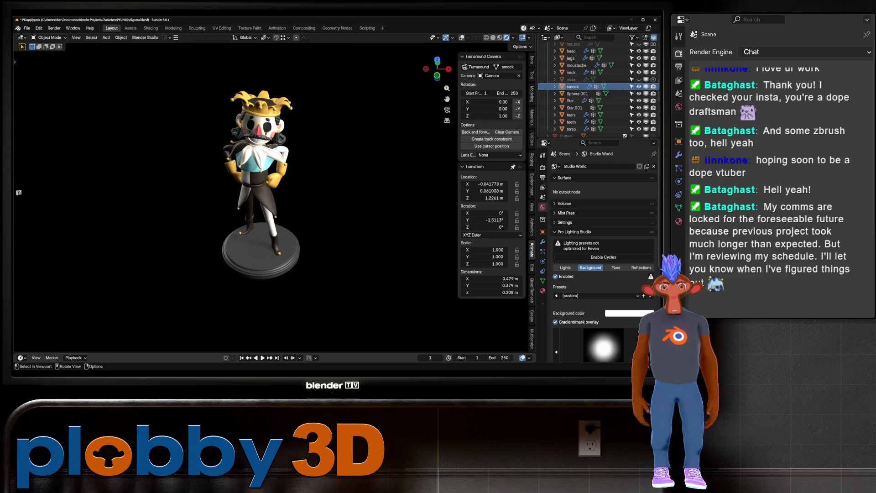
key(KP_1)
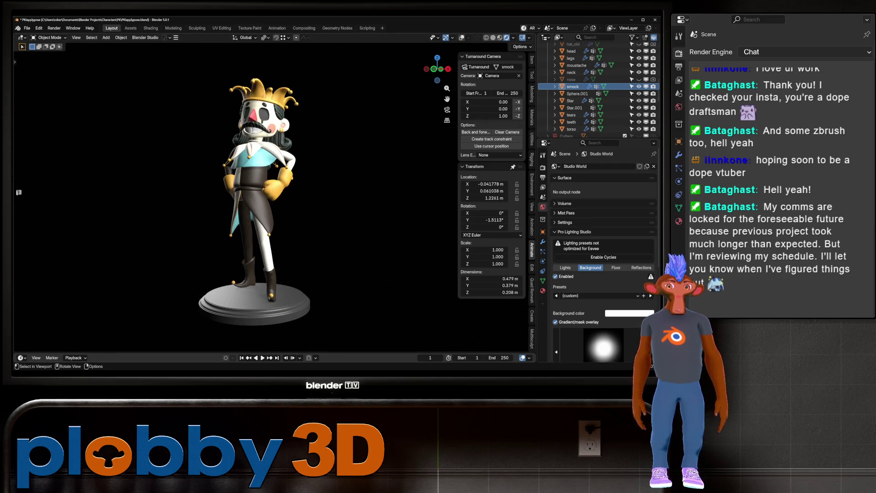
click(27, 27)
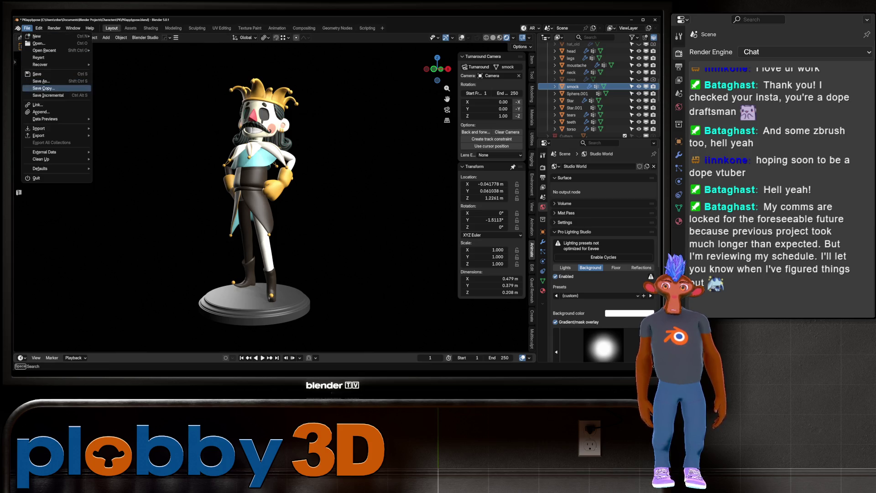
Save the blend file via File > Save, then view the jester from behind and three-quarter side.
click(36, 74)
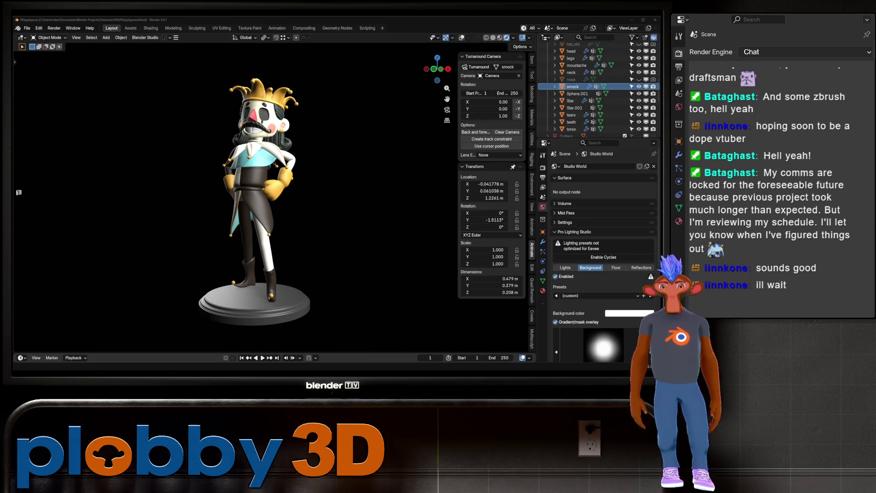
middle_drag(274, 205, 228, 205)
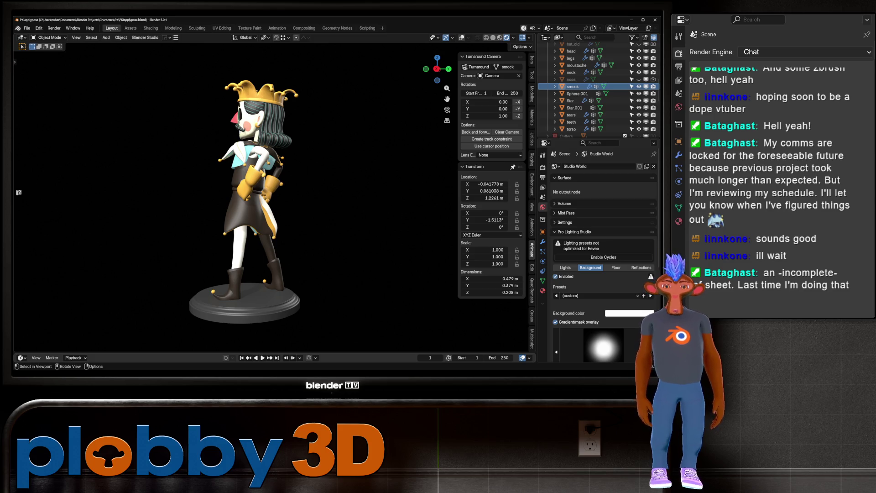
middle_drag(229, 206, 85, 205)
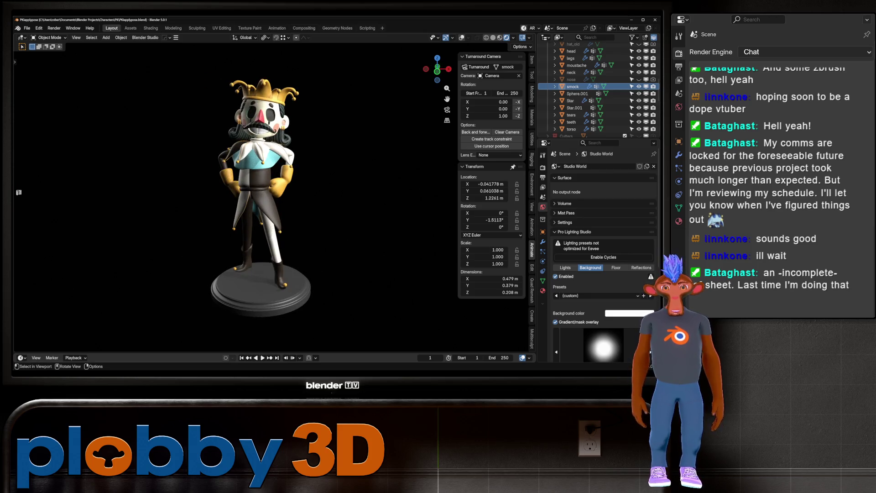
scroll(265, 197, up, 3)
mouse_move(264, 196)
middle_down()
mouse_move(191, 196)
mouse_move(237, 196)
mouse_move(192, 196)
mouse_move(224, 197)
middle_up()
scroll(224, 196, down, 3)
scroll(229, 197, up, 3)
scroll(200, 197, up, 2)
scroll(192, 196, down, 4)
scroll(214, 197, up, 2)
scroll(214, 196, down, 3)
scroll(247, 215, up, 2)
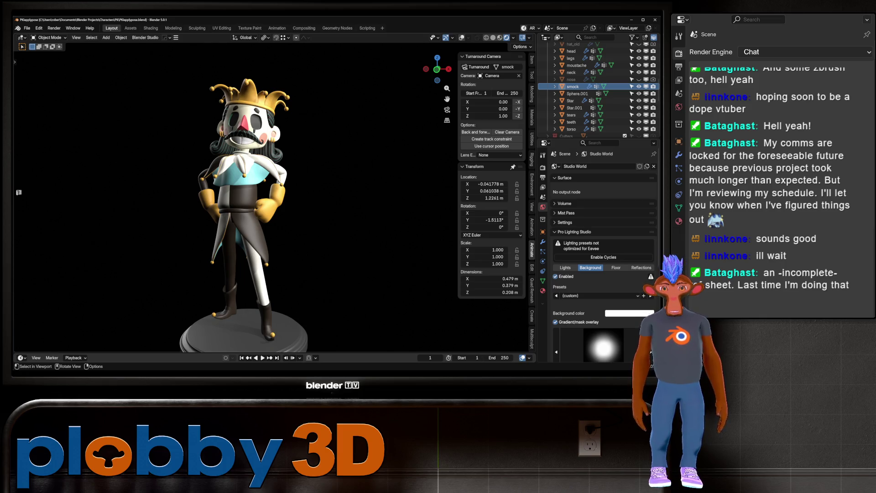
Inspect the jester's rear side, pedestal and crown, finishing on the front view.
mouse_move(228, 205)
middle_down()
mouse_move(311, 205)
mouse_move(238, 206)
middle_up()
scroll(274, 205, up, 3)
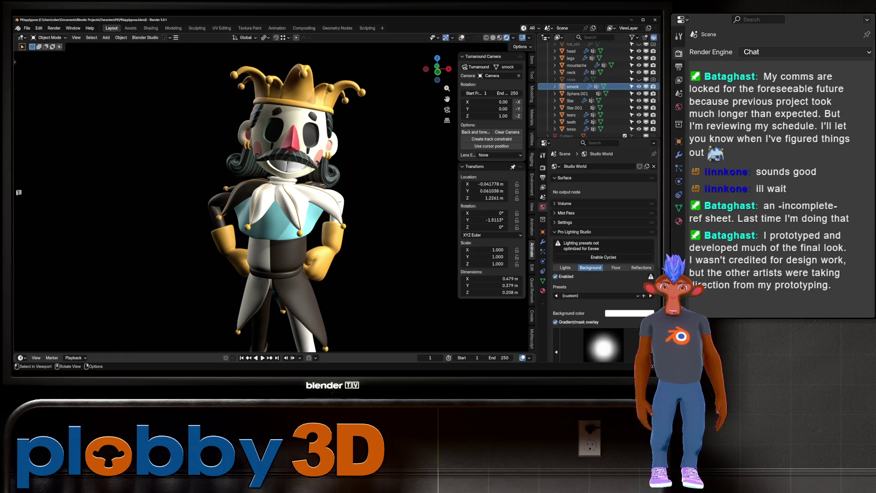
scroll(274, 205, down, 3)
mouse_move(274, 205)
middle_down()
mouse_move(347, 208)
mouse_move(410, 192)
mouse_move(265, 208)
mouse_move(283, 205)
mouse_move(274, 210)
middle_up()
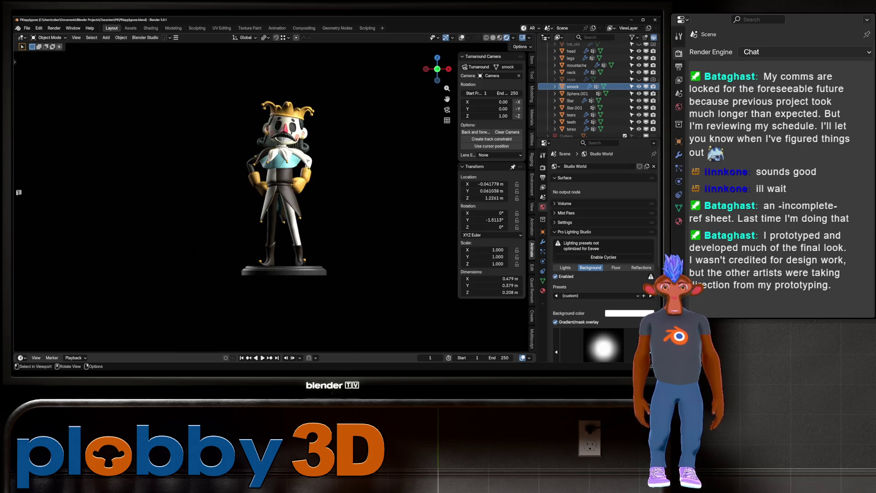
scroll(598, 89, up, 5)
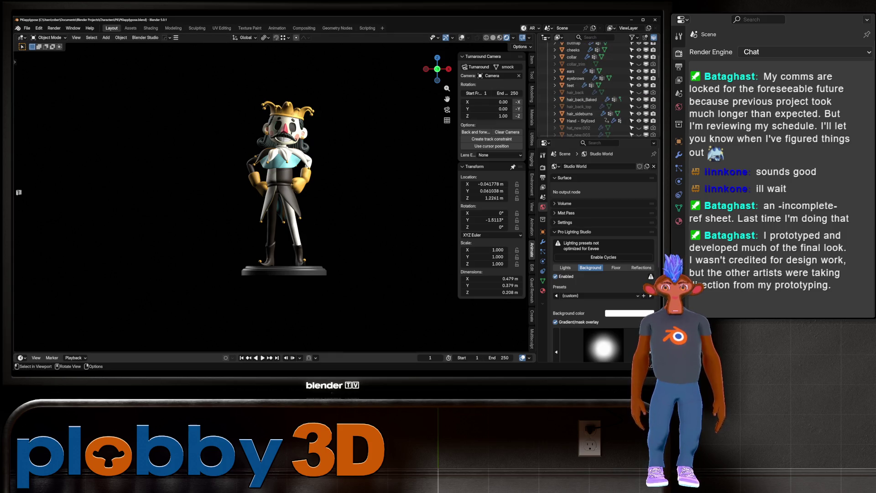
scroll(283, 191, up, 5)
mouse_move(283, 192)
middle_down()
mouse_move(283, 238)
mouse_move(283, 206)
mouse_move(219, 206)
middle_up()
scroll(283, 237, down, 5)
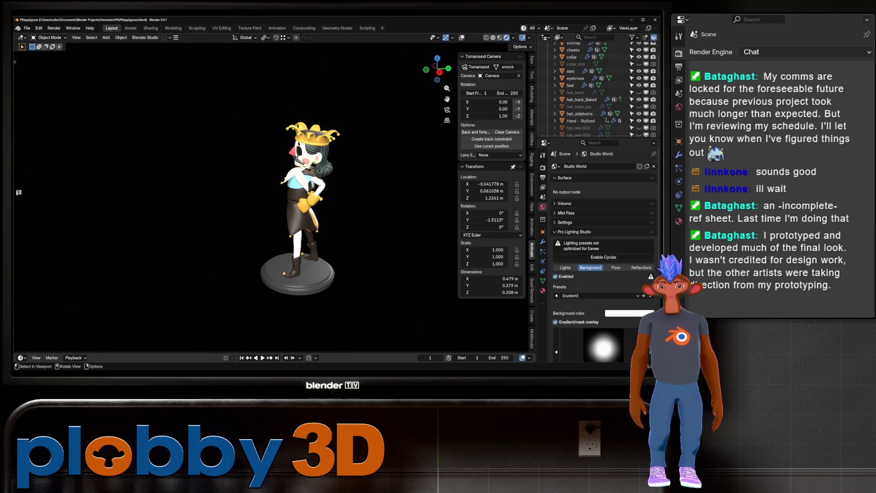
key(KP_1)
scroll(253, 192, up, 4)
scroll(254, 192, down, 4)
scroll(254, 192, up, 3)
mouse_move(254, 192)
middle_down()
mouse_move(256, 238)
mouse_move(247, 155)
mouse_move(274, 182)
mouse_move(342, 183)
mouse_move(324, 194)
middle_up()
scroll(270, 196, up, 3)
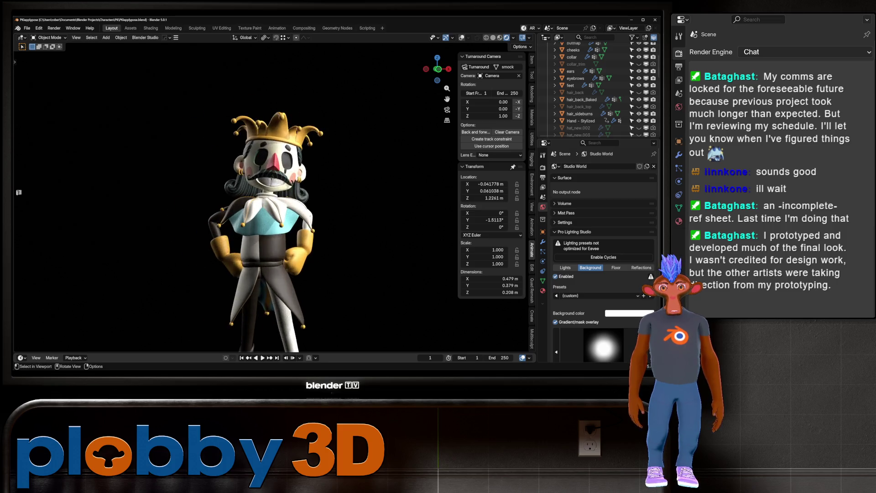
scroll(269, 197, down, 3)
middle_drag(269, 196, 402, 197)
scroll(263, 202, up, 3)
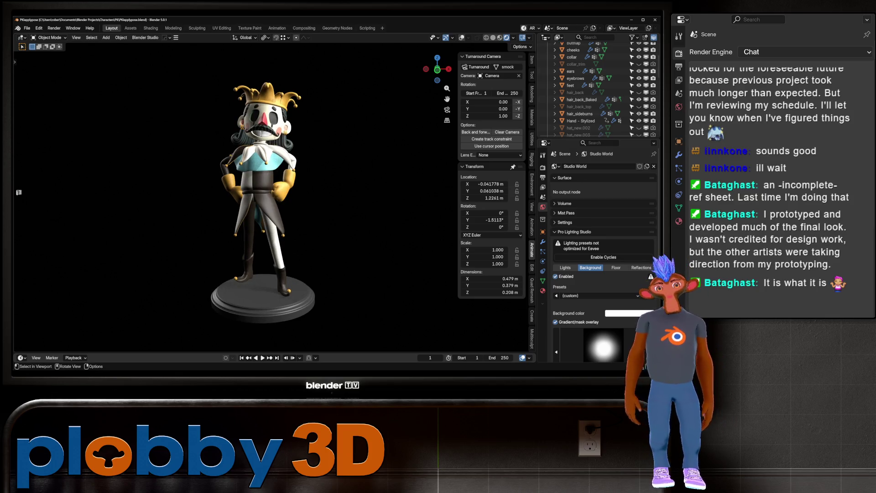
scroll(264, 202, down, 2)
middle_drag(265, 201, 440, 201)
scroll(441, 201, up, 3)
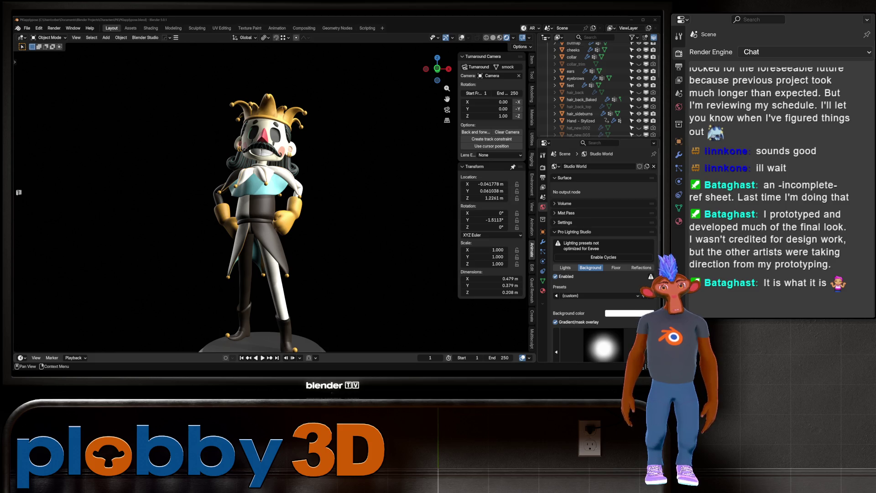
scroll(606, 256, down, 1)
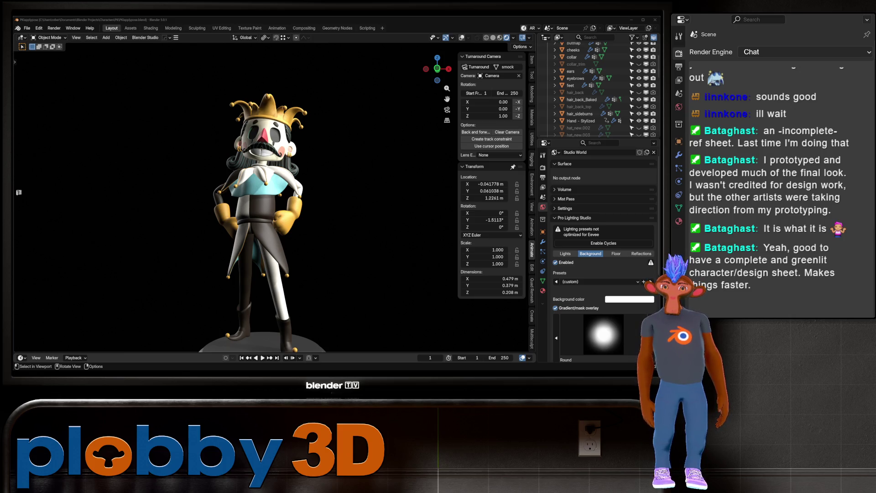
scroll(256, 192, up, 5)
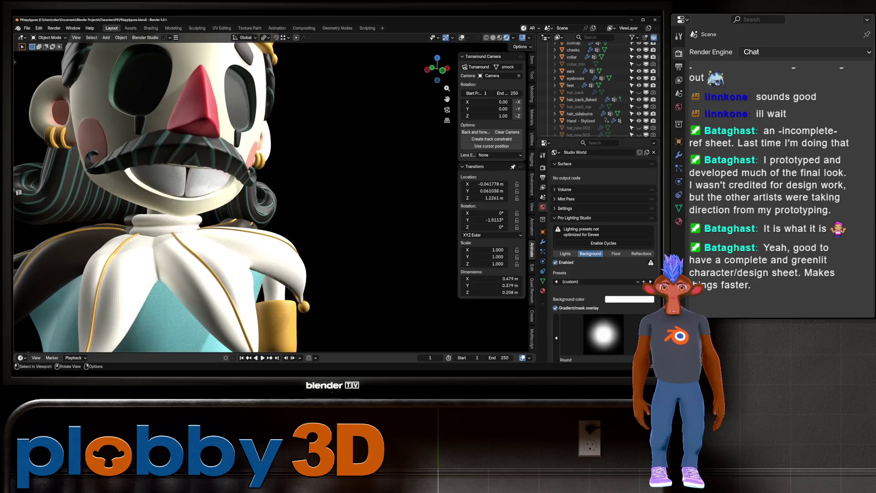
scroll(19, 192, down, 6)
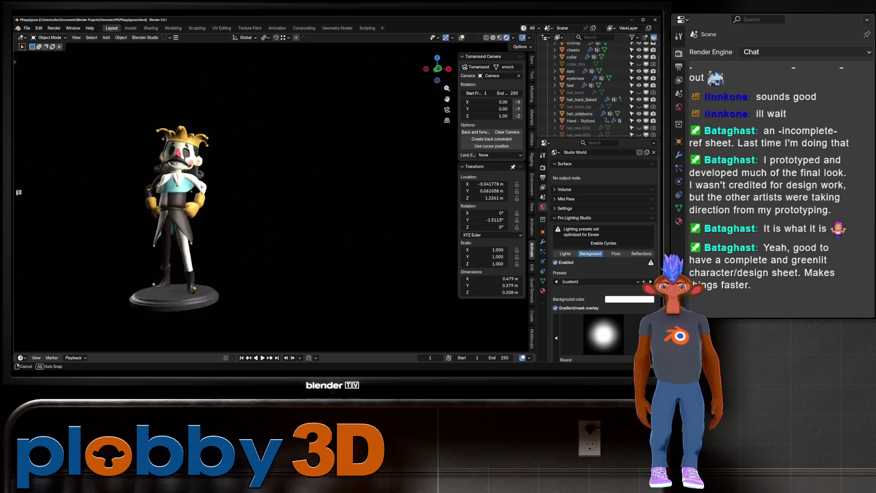
key(KP_0)
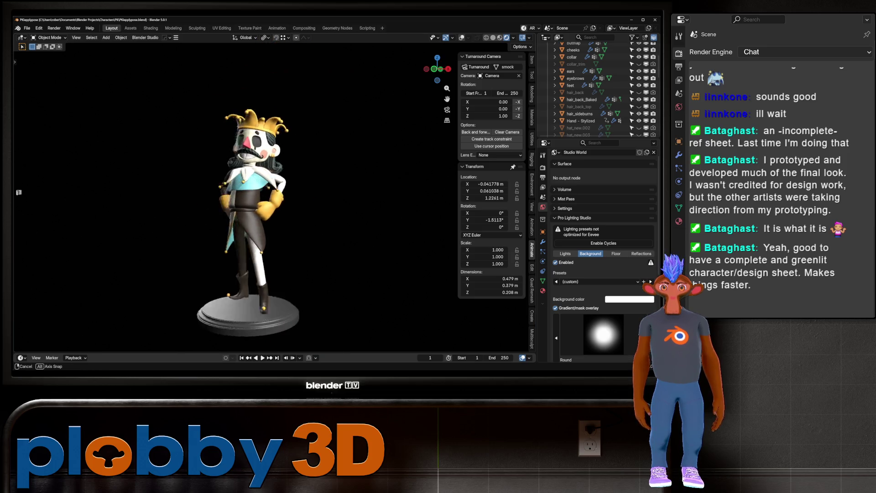